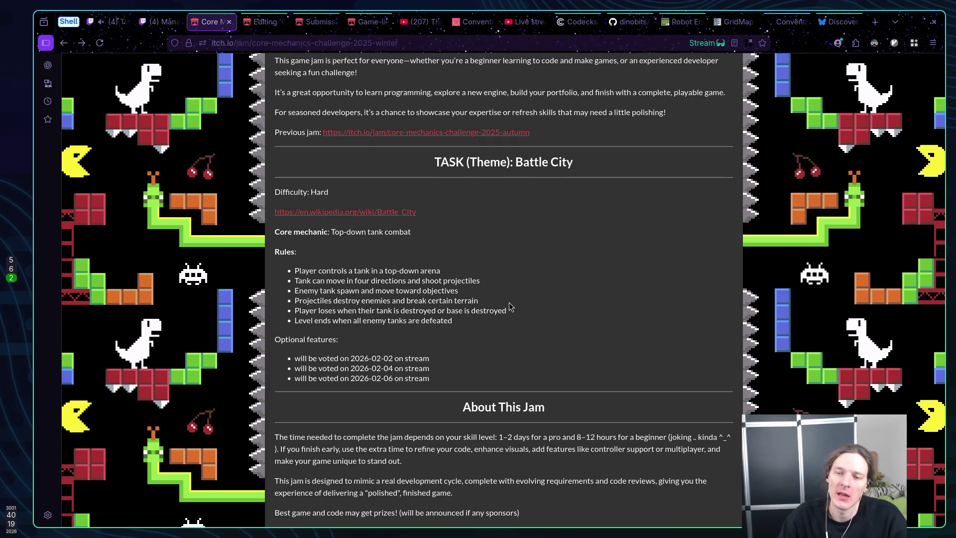
Switch from the itch.io jam page to the Godot project manager on workspace 5
key("super+5")
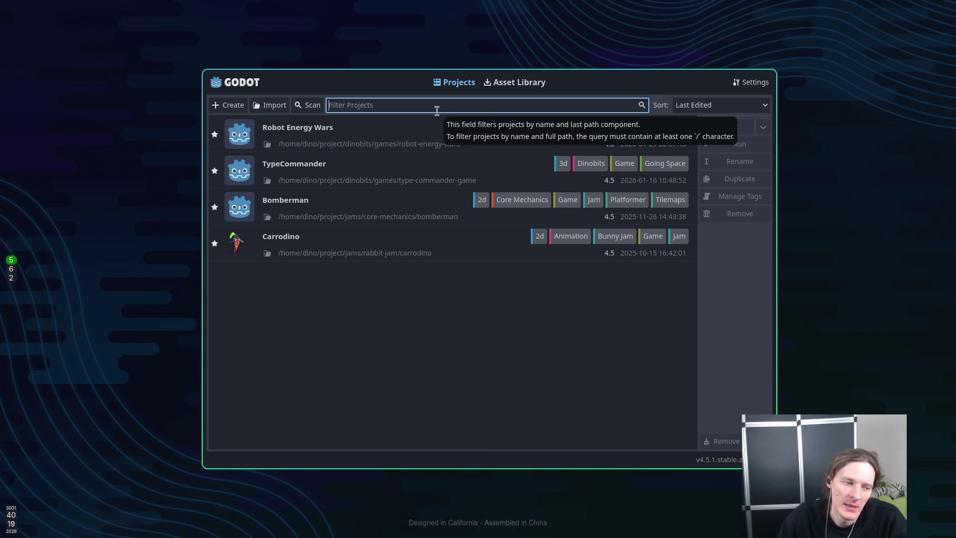
Start a new project, try the names 'Tank' and 'Battle City', then leave the name empty
left_click(235, 106)
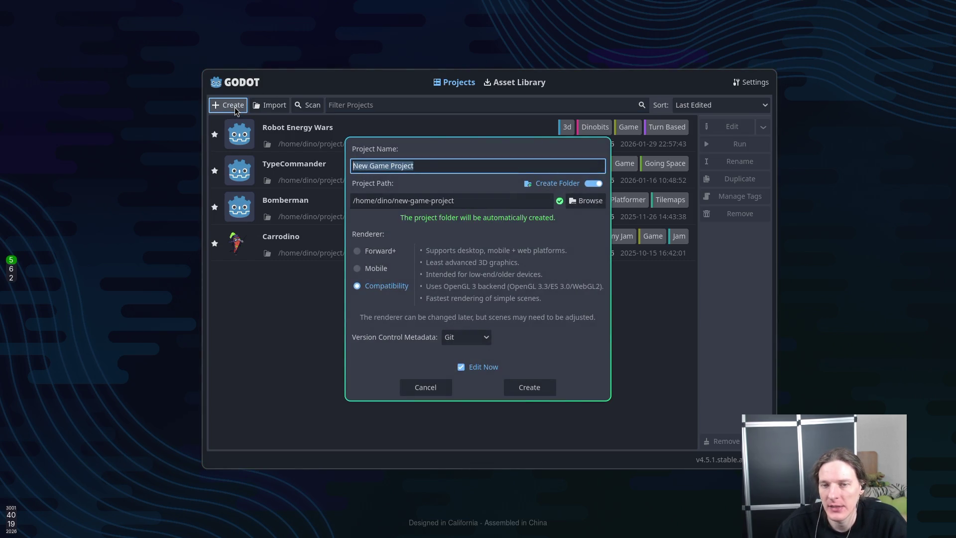
type("Tank")
key("BackSpace")
key("BackSpace")
key("BackSpace")
type("Bat")
key("BackSpace")
key("BackSpace")
key("BackSpace")
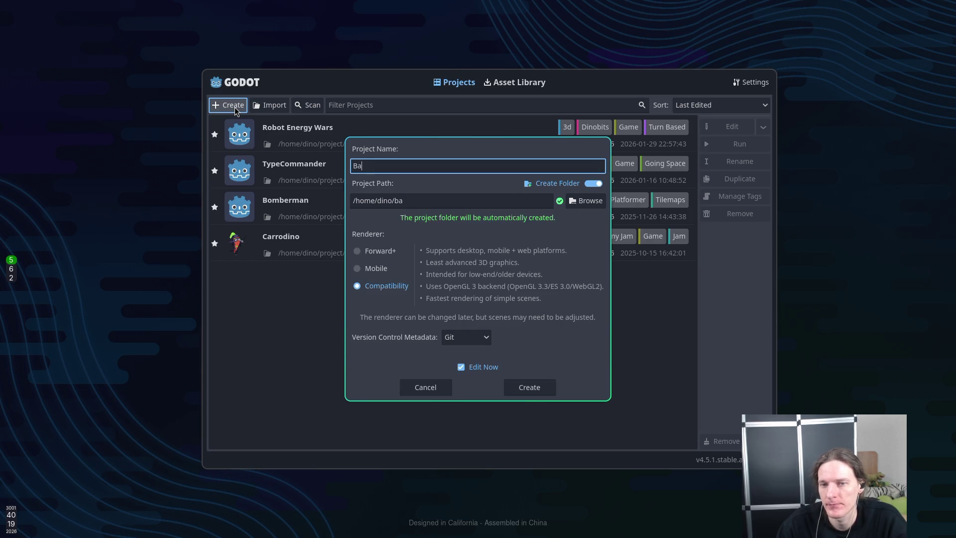
type("Battle City")
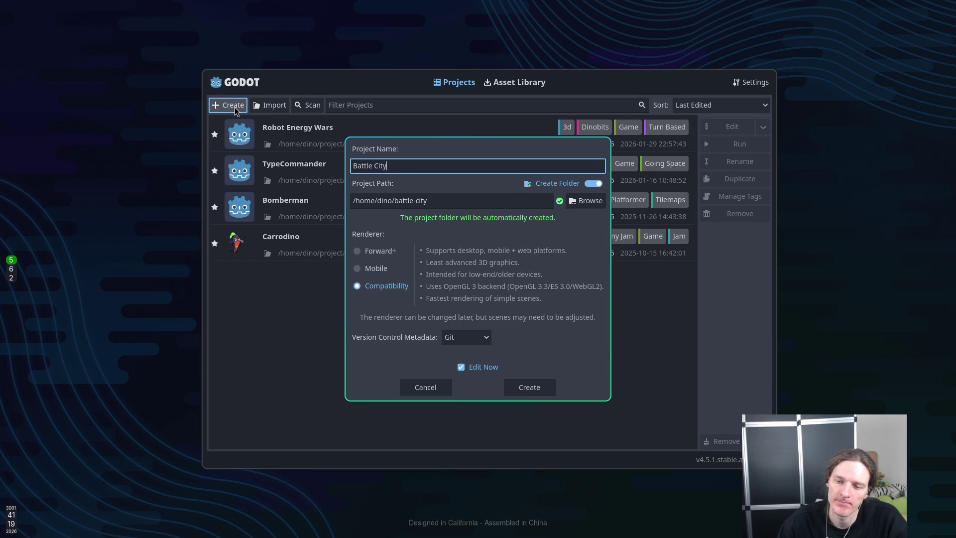
key("BackSpace")
key("BackSpace")
key("BackSpace")
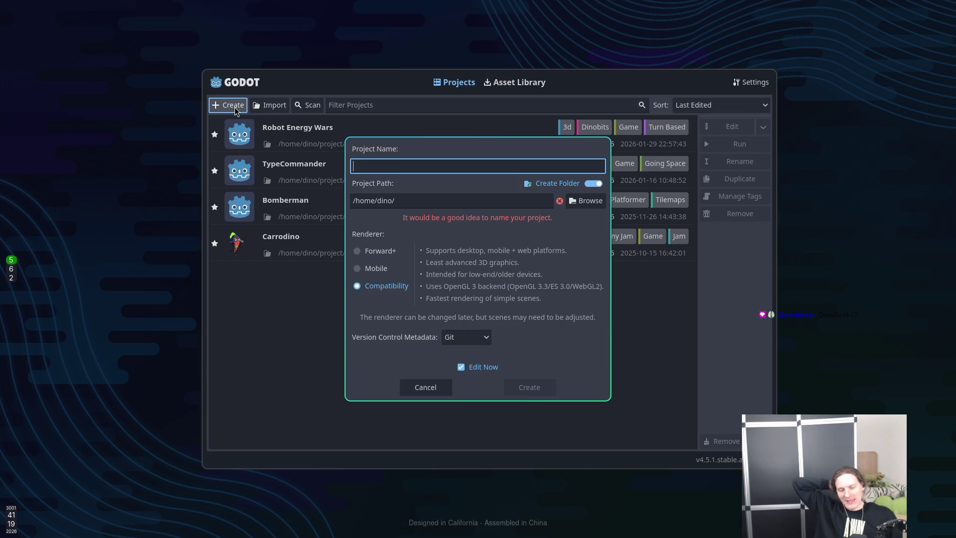
Switch back to the browser's Core Mechanics Challenge jam page with its Battle City rules
key("alt+Tab")
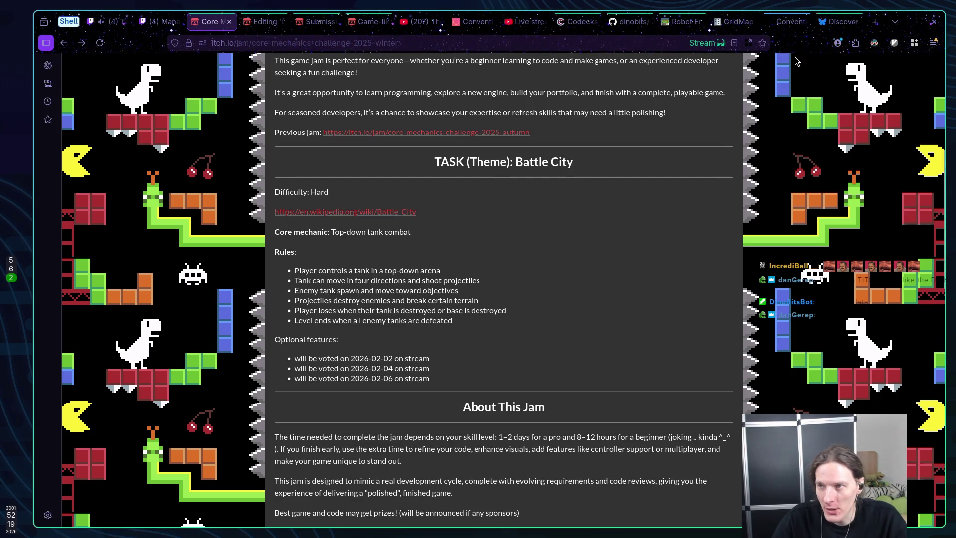
Close the empty new tab, the jam editing page and the summer jam submissions tab
left_click(875, 22)
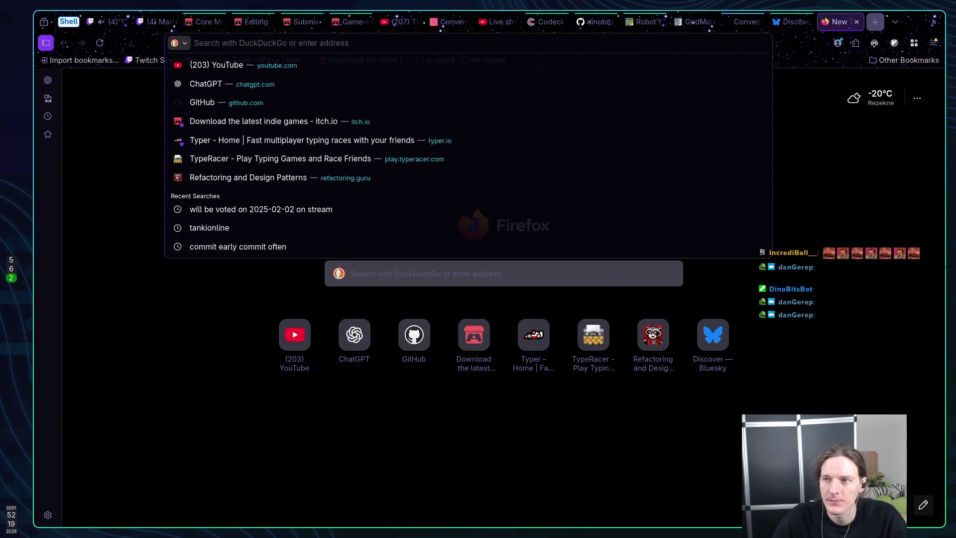
key("ctrl+w")
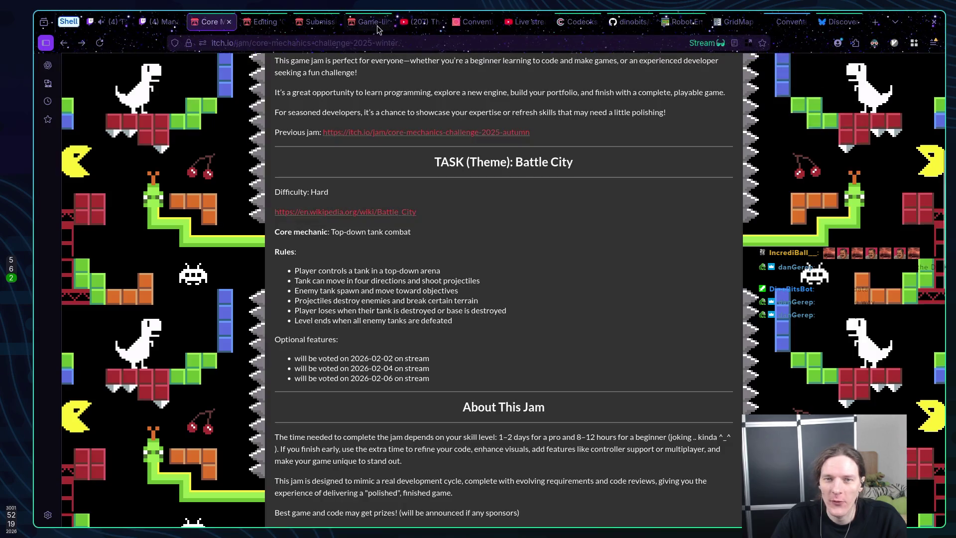
left_click(263, 24)
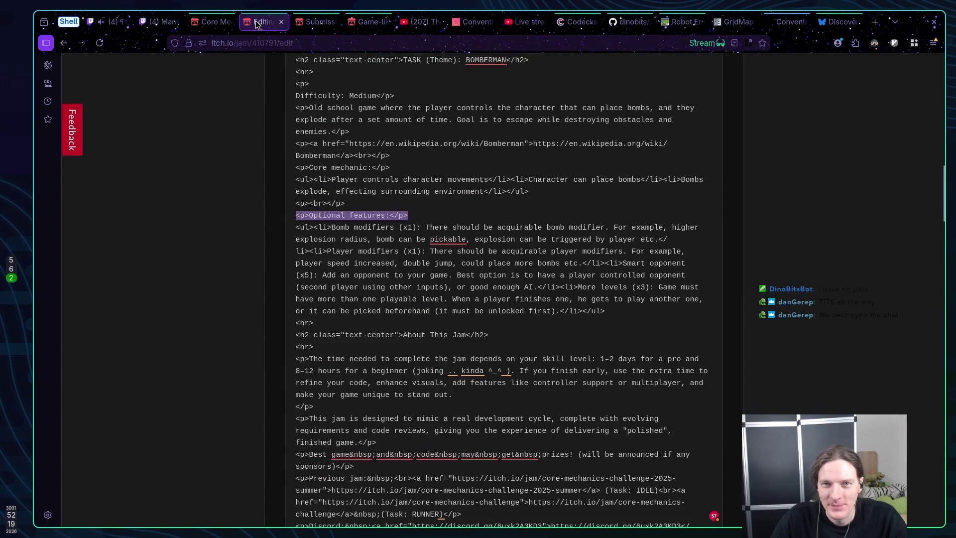
middle_click(268, 22)
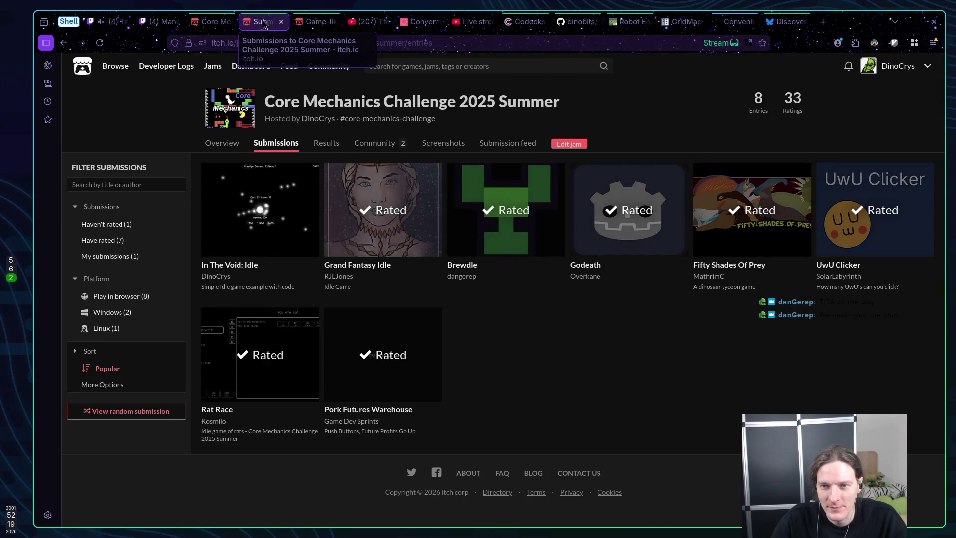
middle_click(265, 24)
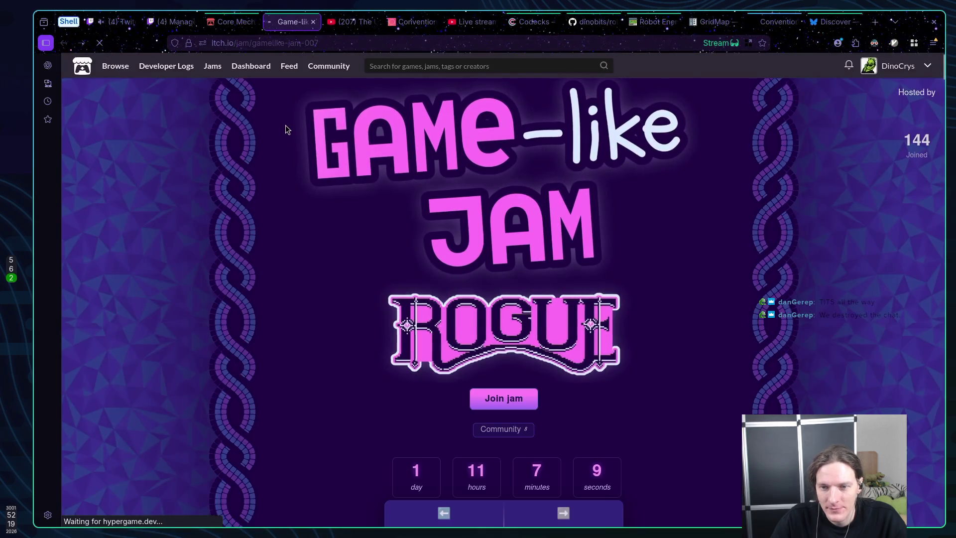
Return to the Core Mechanics jam page, then move on to the Twitch Stream Manager
left_click(230, 22)
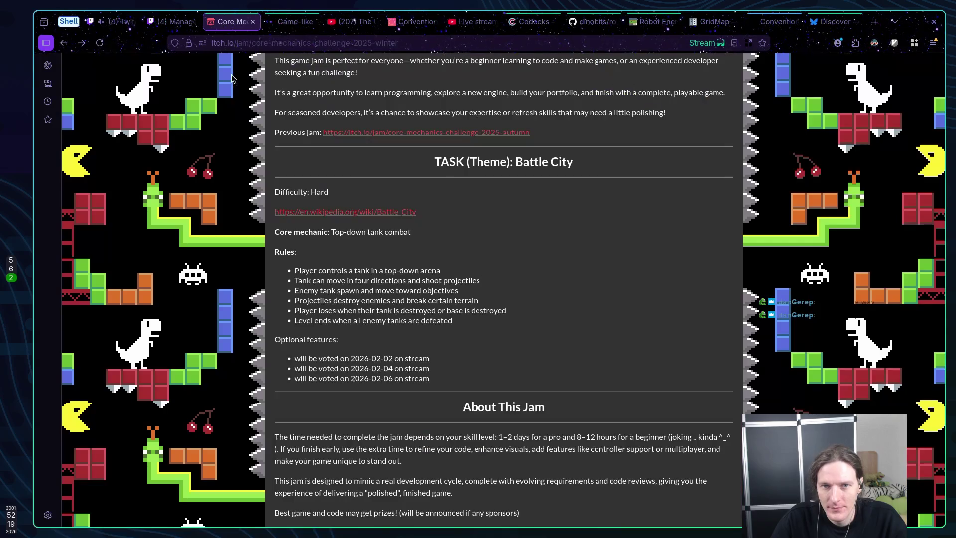
scroll(219, 124, "up", 6)
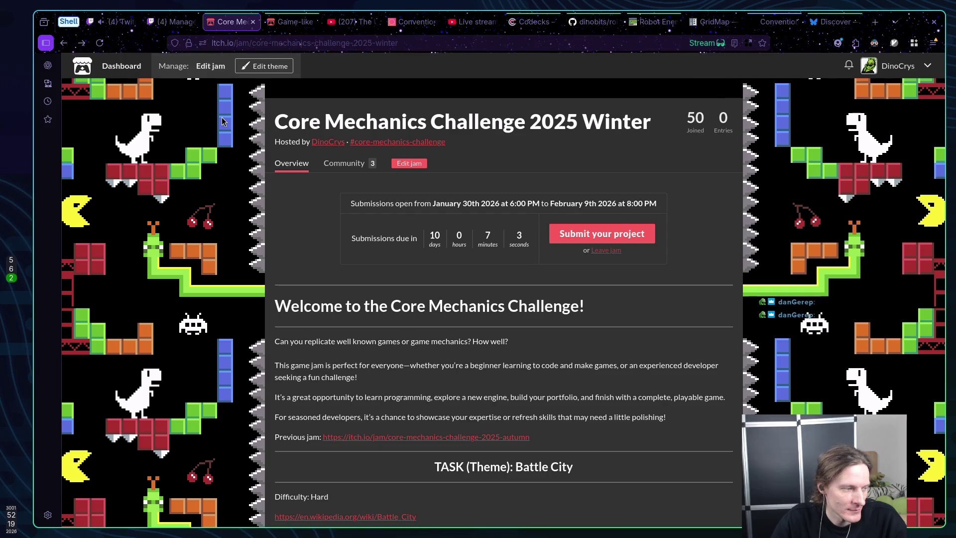
left_click(120, 23)
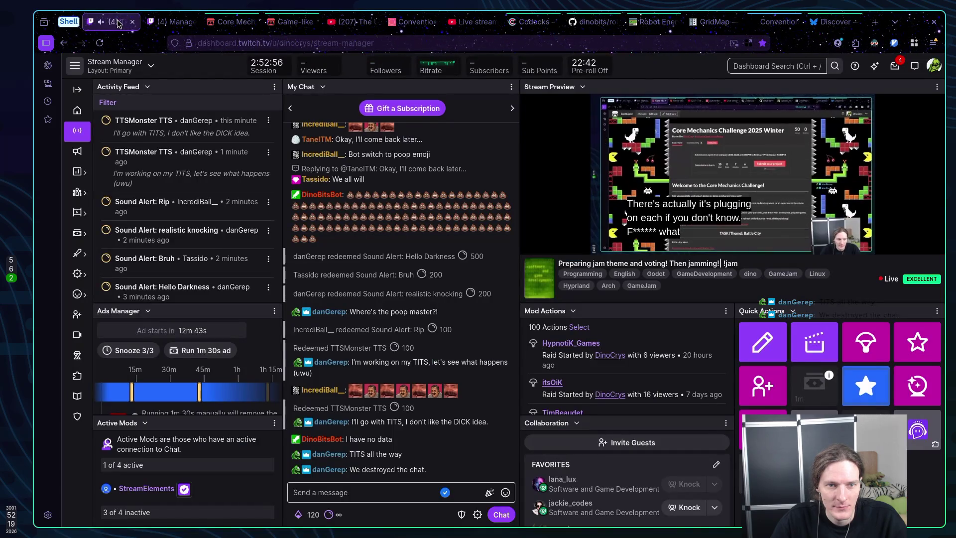
Scroll through older Twitch Activity Feed entries, then return to the Core Mechanics jam page
scroll(188, 130, "down", 1)
scroll(189, 129, "down", 5)
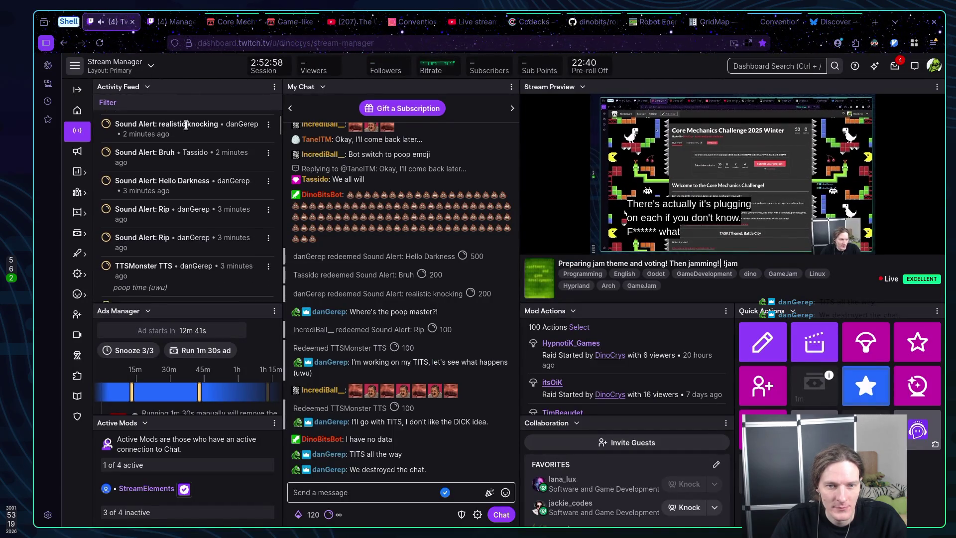
scroll(188, 130, "down", 1)
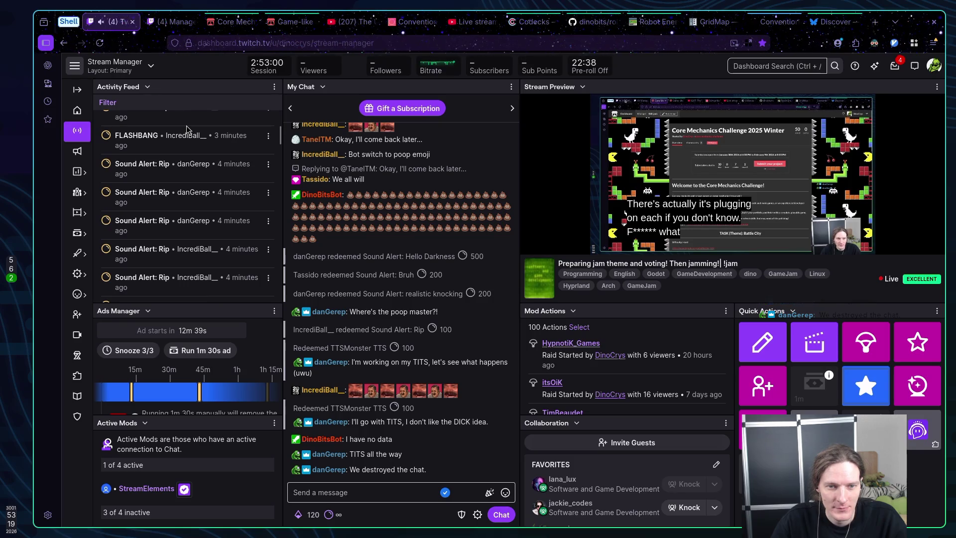
scroll(188, 129, "down", 3)
scroll(188, 130, "down", 2)
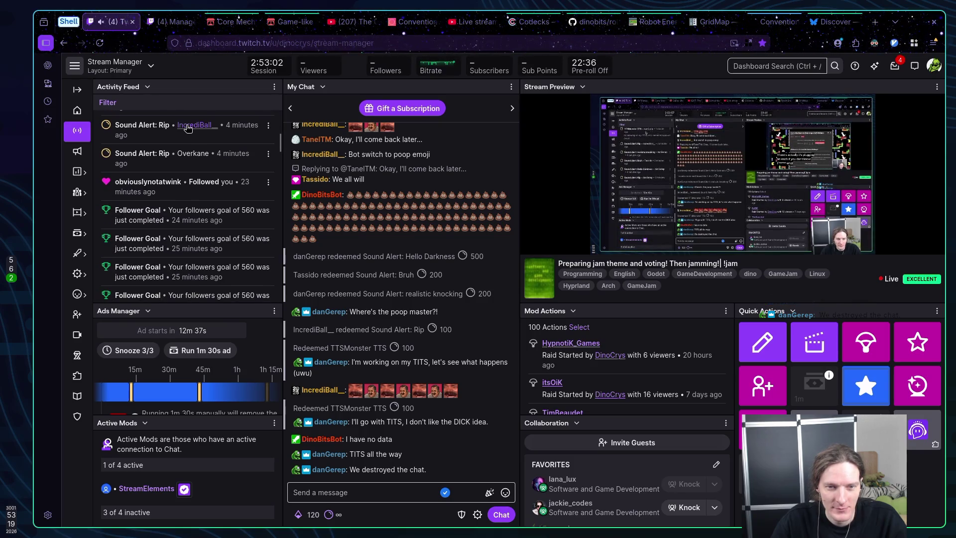
scroll(187, 128, "up", 8)
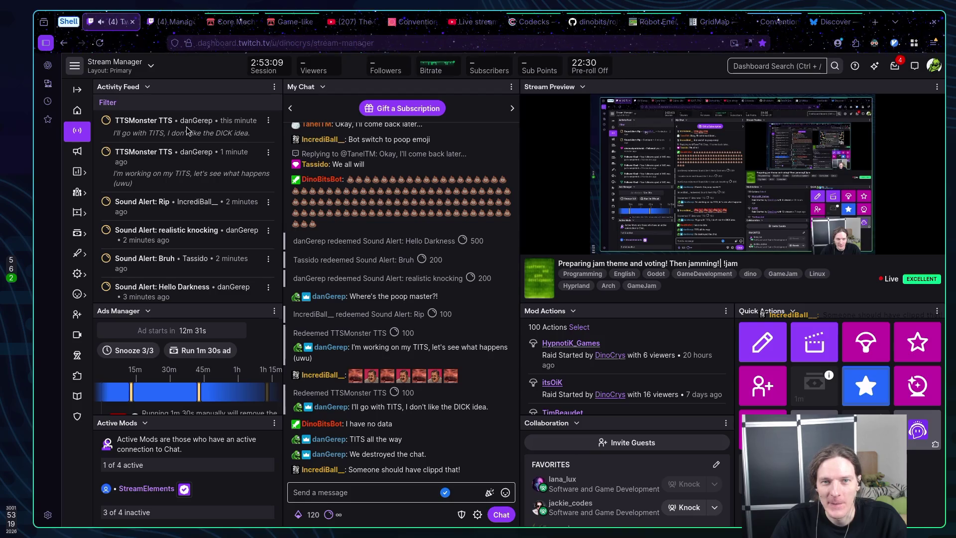
left_click(234, 22)
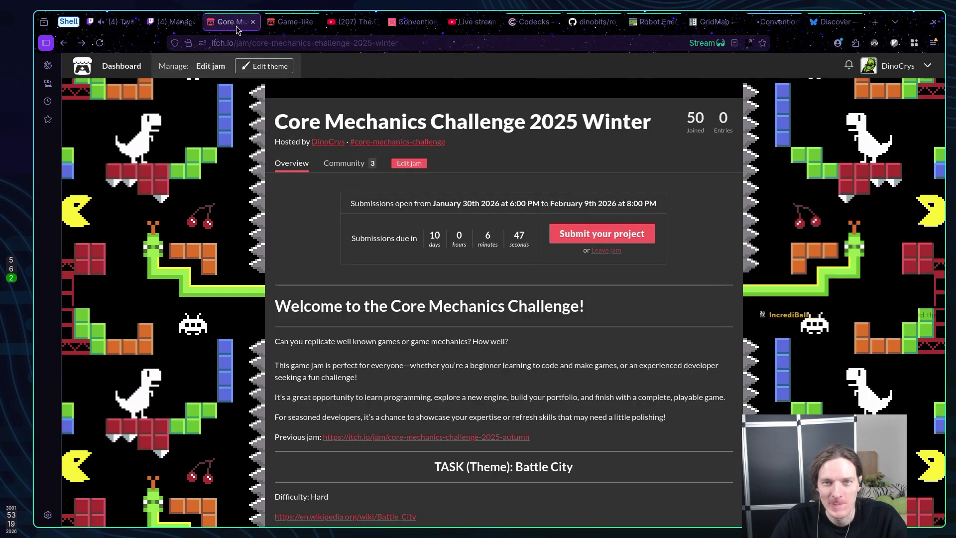
Glance at the Game-like Jam tab, then open a duplicate Core Mechanics jam page
left_click(284, 22)
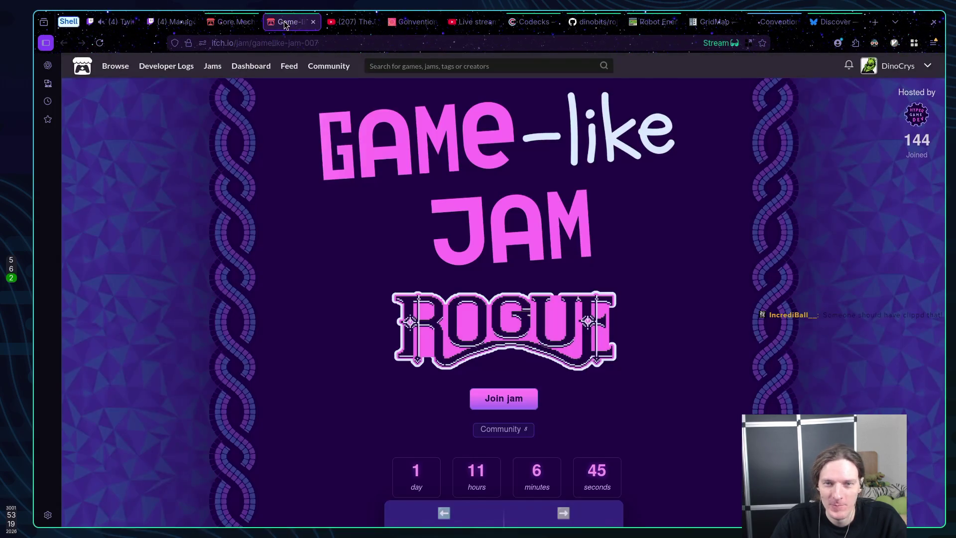
left_click(237, 21)
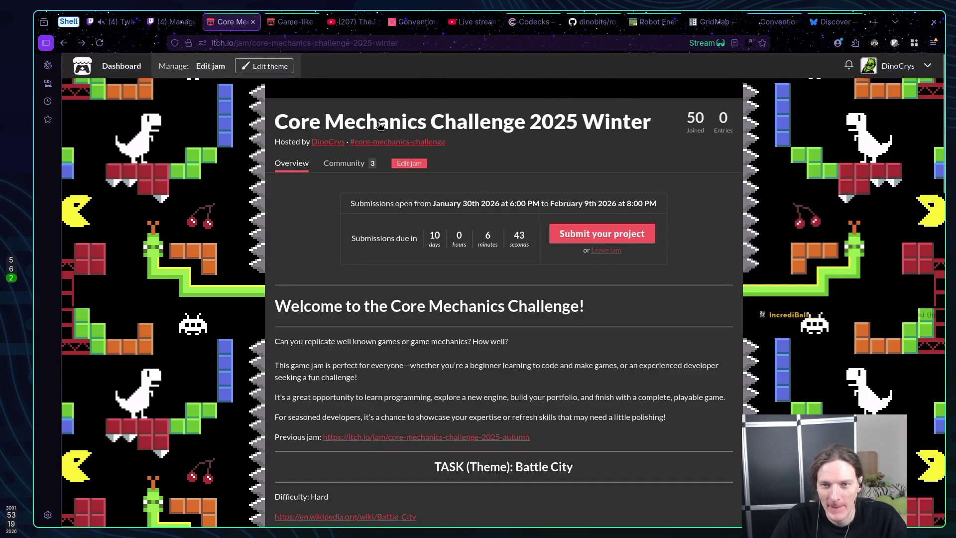
middle_click(314, 120)
left_click(268, 22)
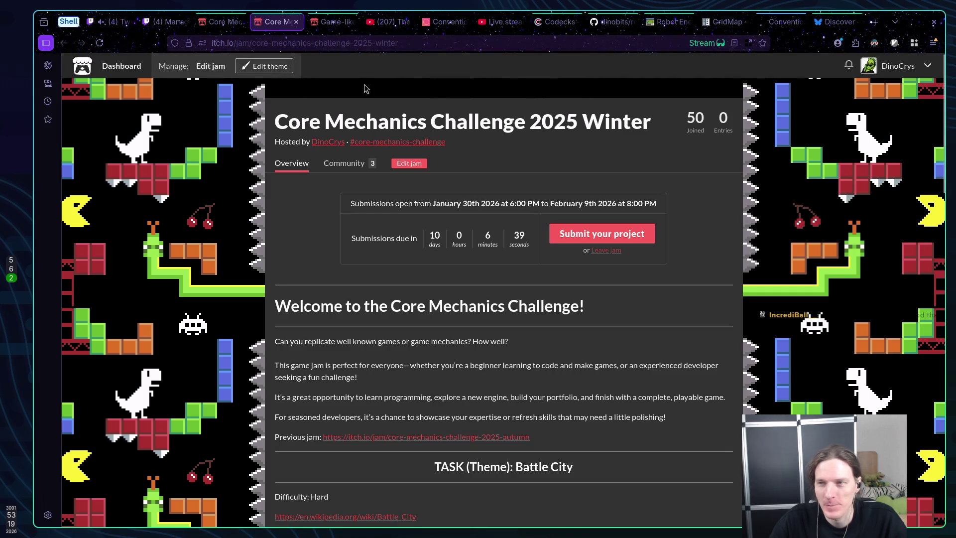
From the creator dashboard, search itch.io for 'twitch'
left_click(117, 70)
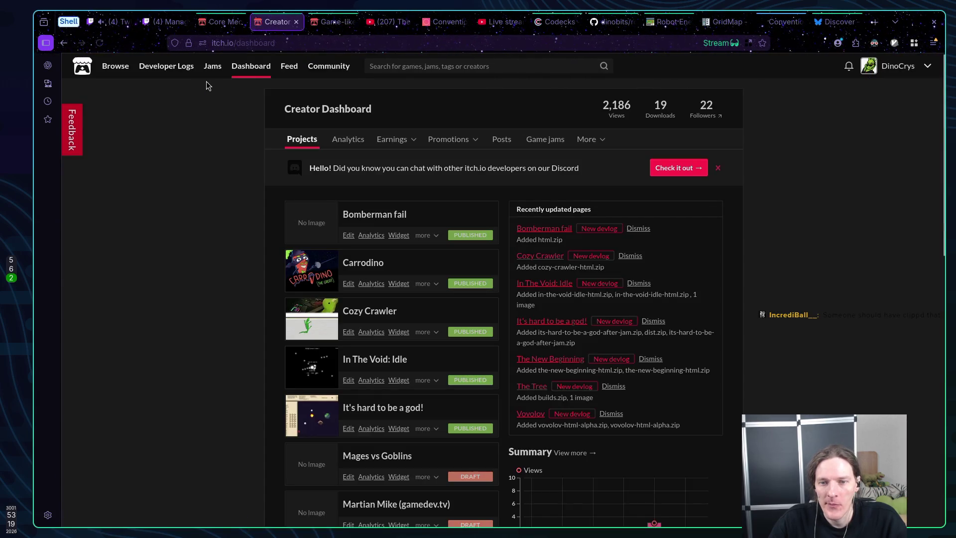
left_click(431, 67)
type("tits")
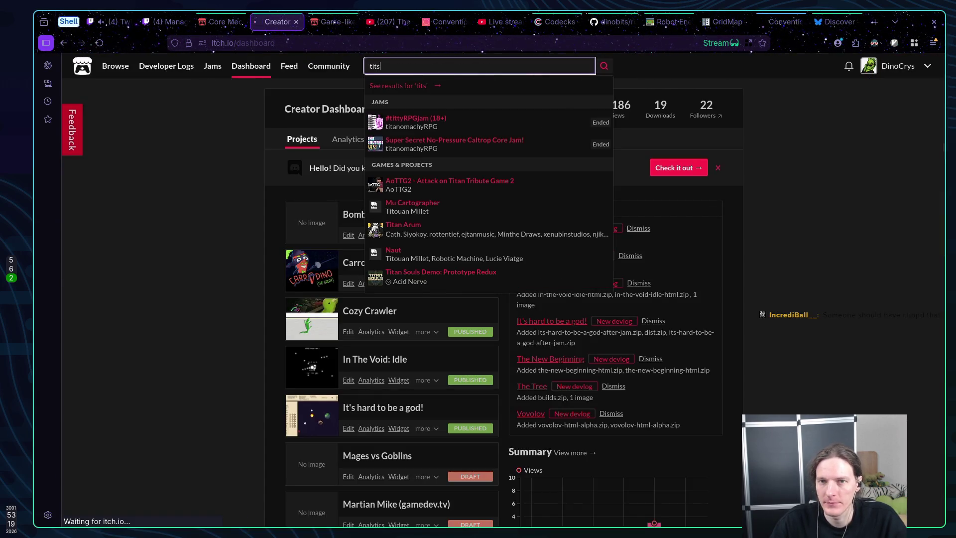
key("Return")
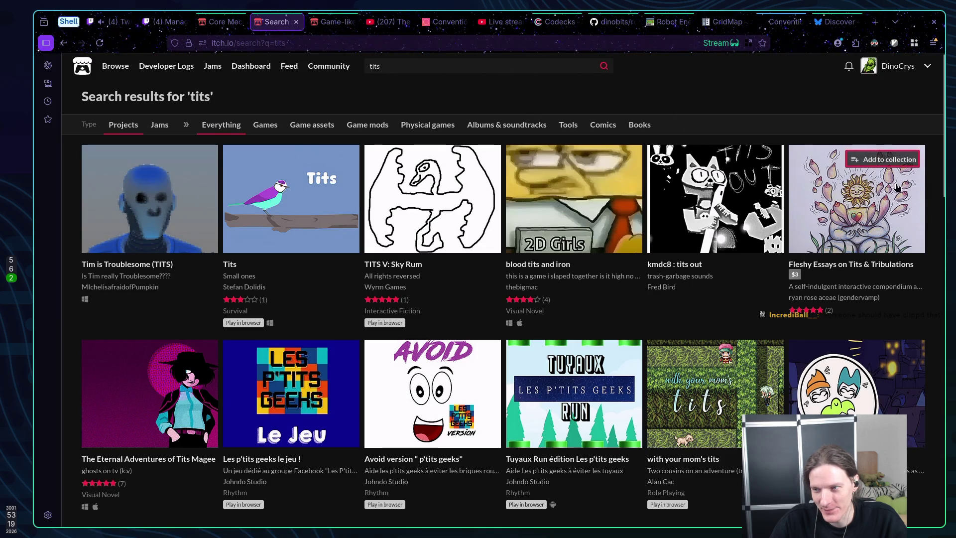
left_click(431, 64)
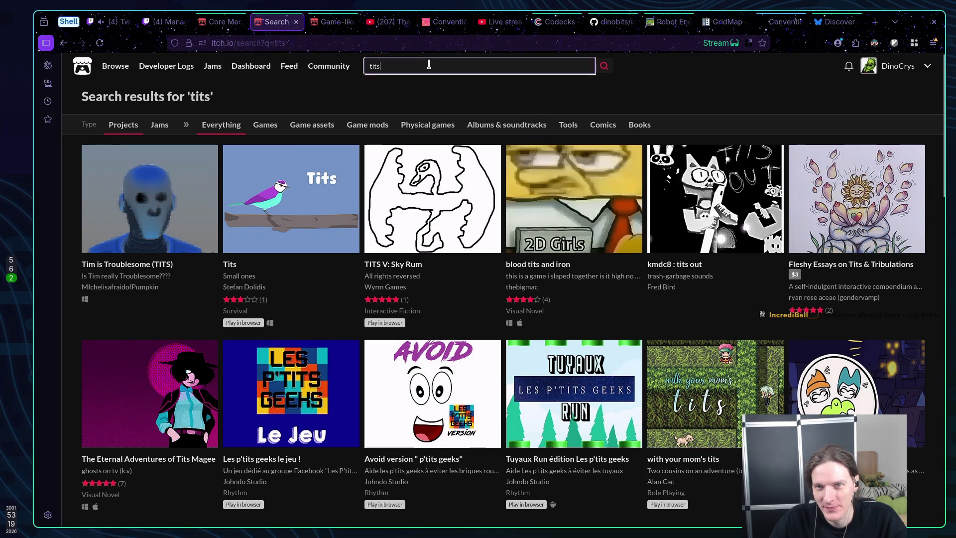
key("BackSpace")
key("BackSpace")
type("witch")
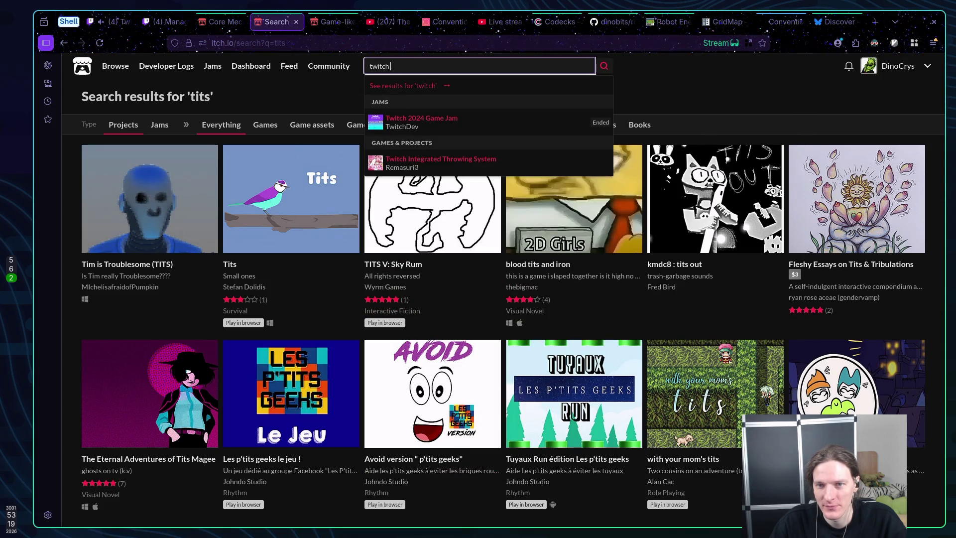
Open the Twitch Integrated Throwing System page and scroll through its $15.00 listing
left_click(424, 164)
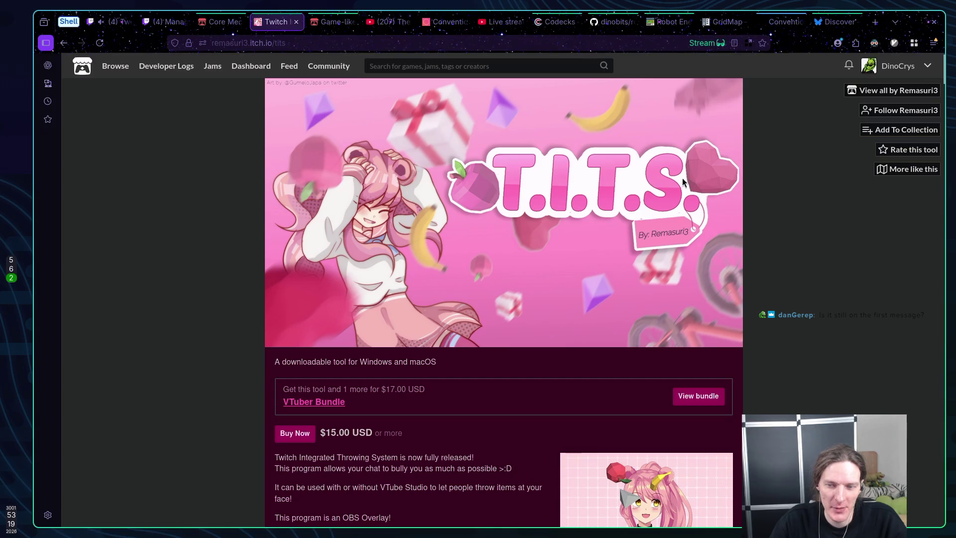
scroll(583, 173, "down", 4)
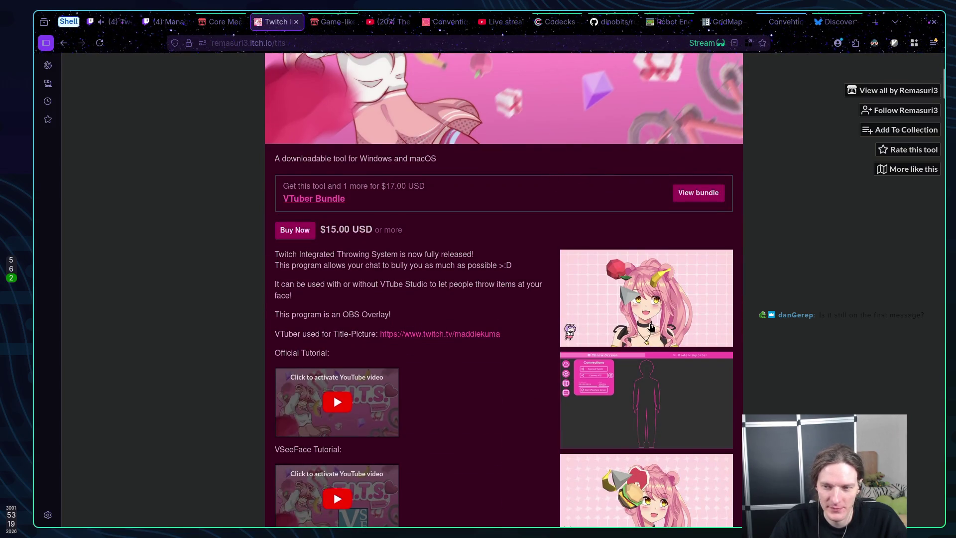
scroll(555, 290, "down", 3)
scroll(530, 274, "down", 6)
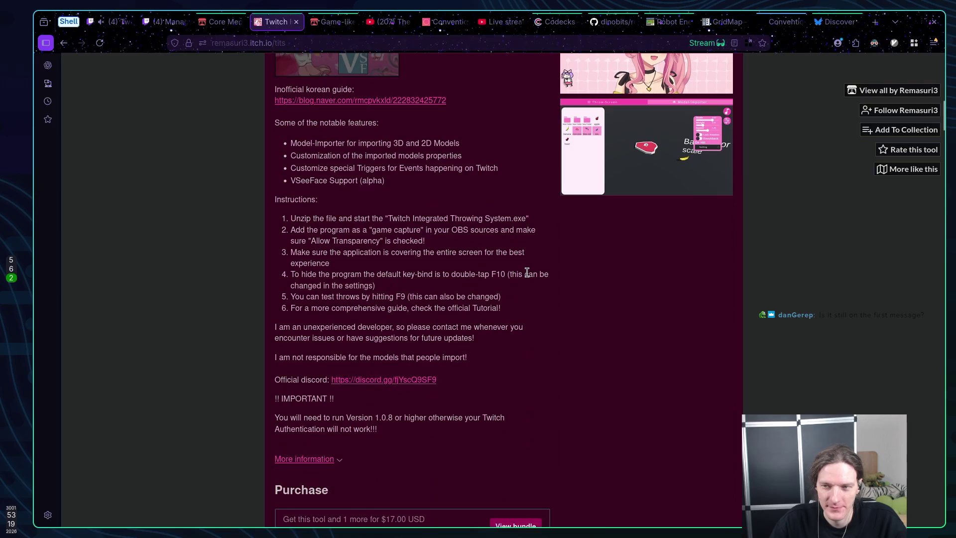
scroll(528, 274, "up", 7)
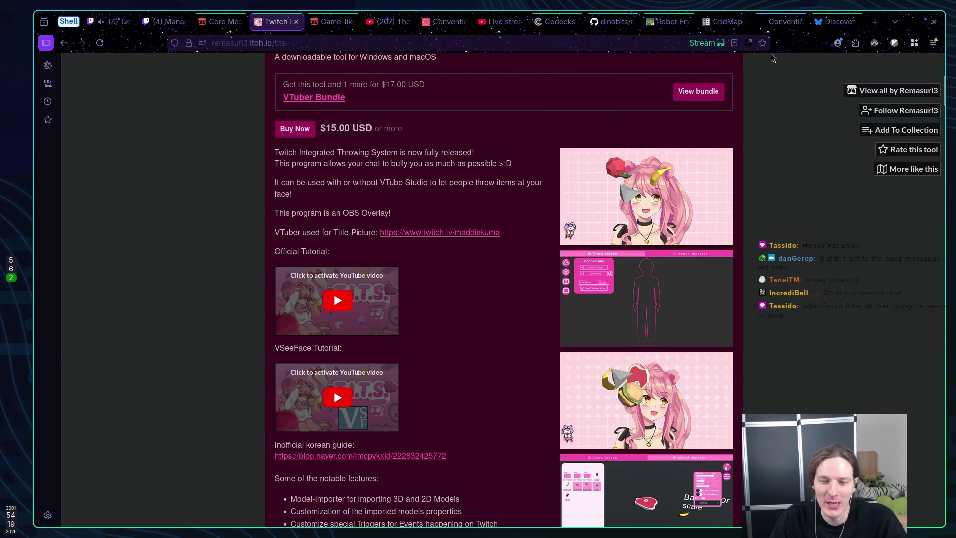
scroll(607, 168, "down", 6)
scroll(607, 168, "up", 11)
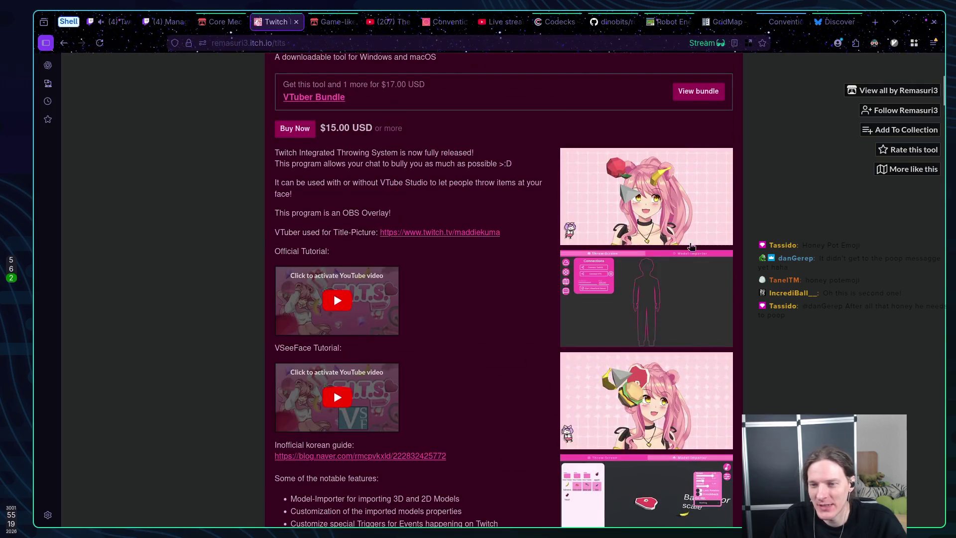
scroll(564, 228, "down", 8)
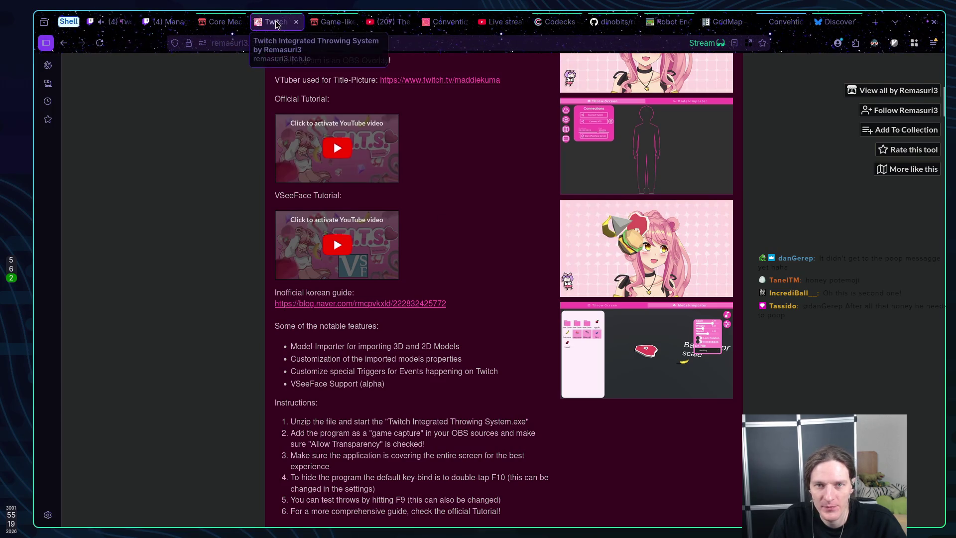
left_click(296, 23)
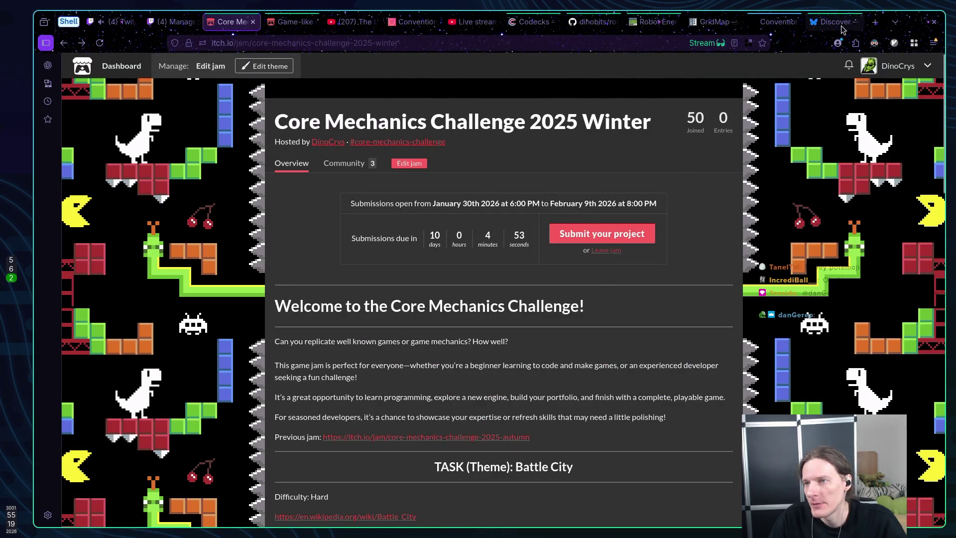
Refresh the Bluesky home feed, then return to the Core Mechanics Challenge jam page
left_click(841, 25)
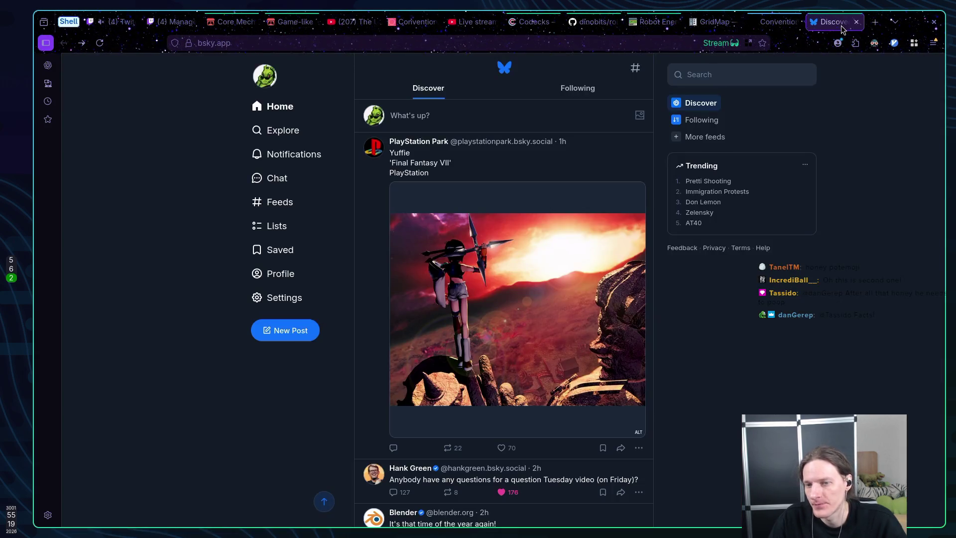
left_click(276, 106)
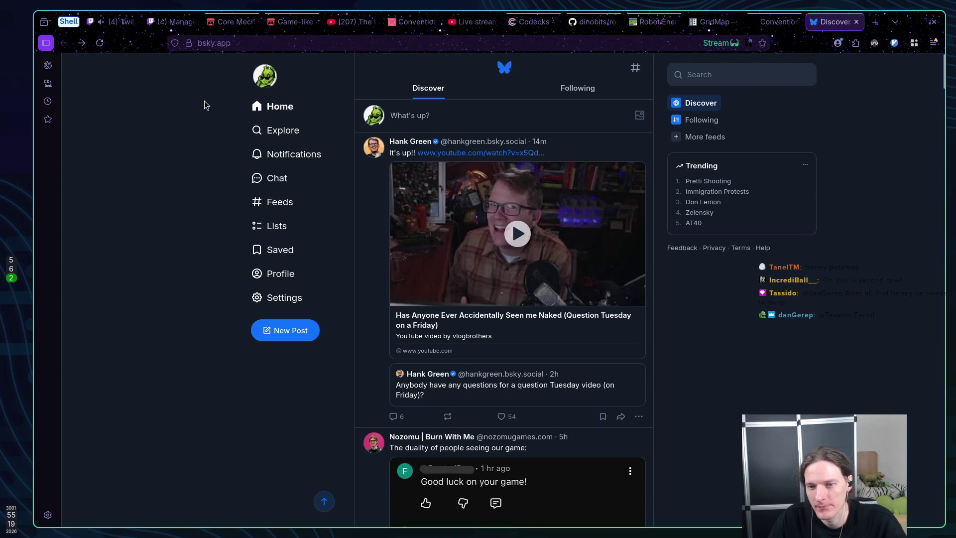
left_click(234, 22)
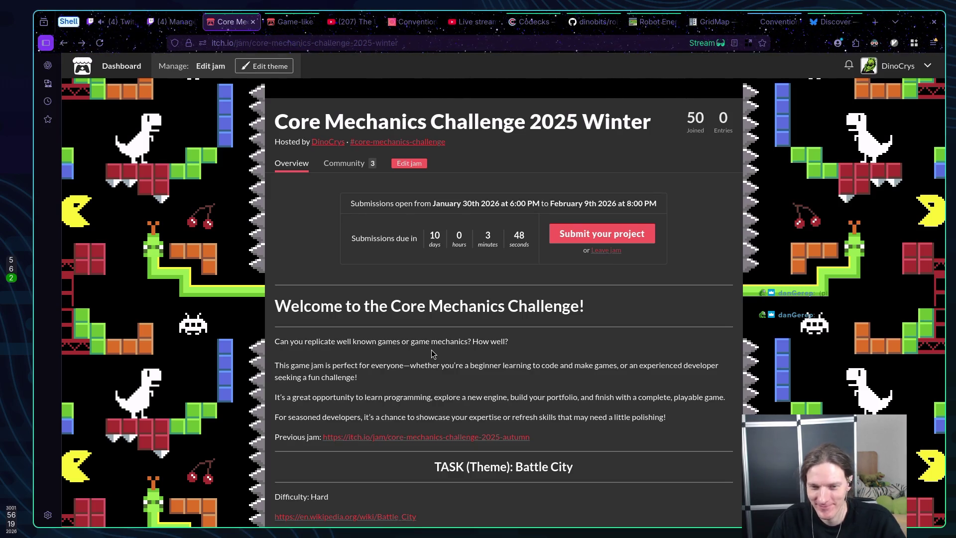
Return to Godot's Create New Project dialog and start editing the Project Path field
key("super+5")
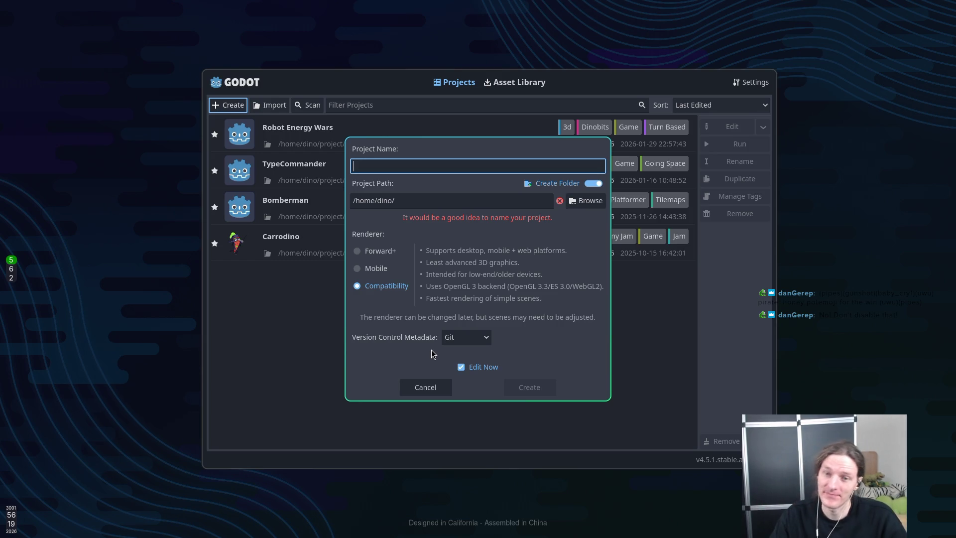
left_click(432, 200)
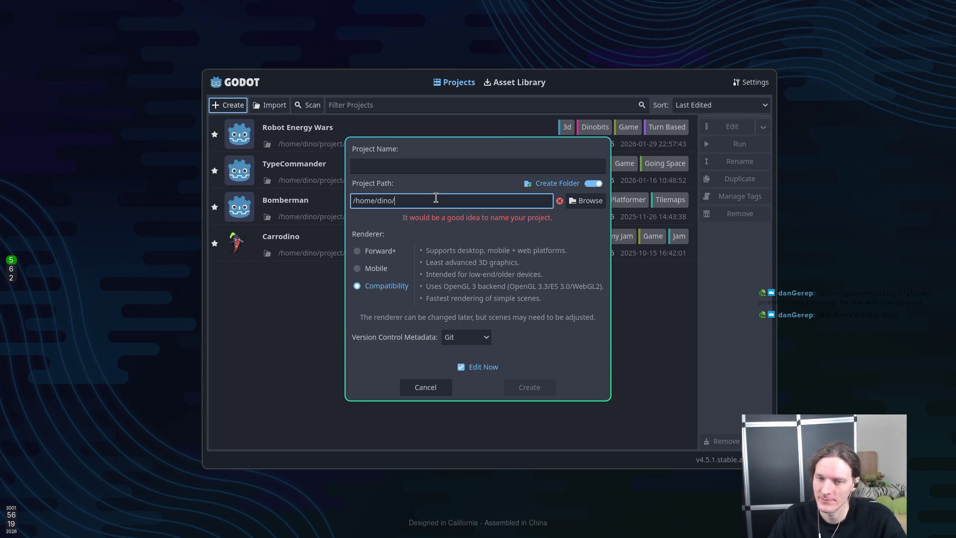
Browse to /home/dino/project/jams/core-mechanics/ and select it as the project folder
left_click(588, 201)
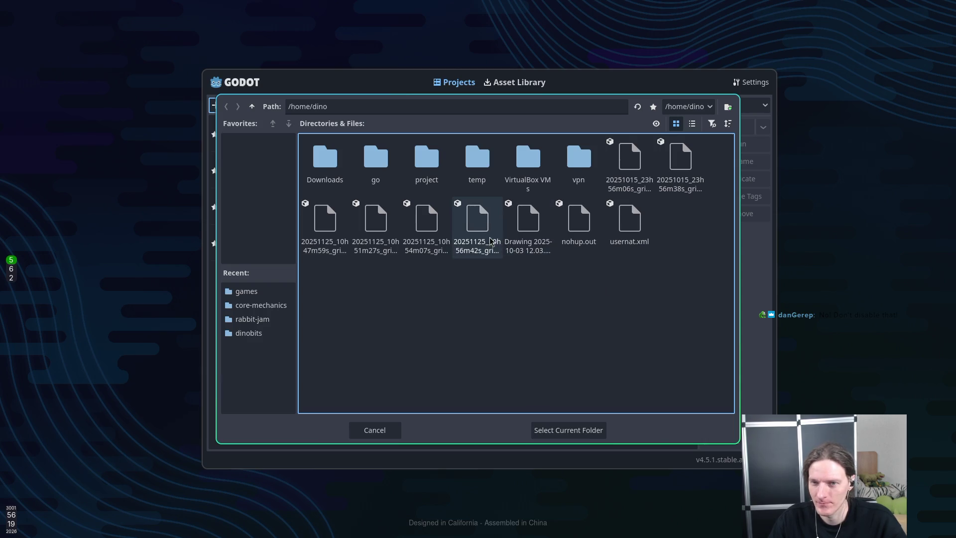
double_click(437, 169)
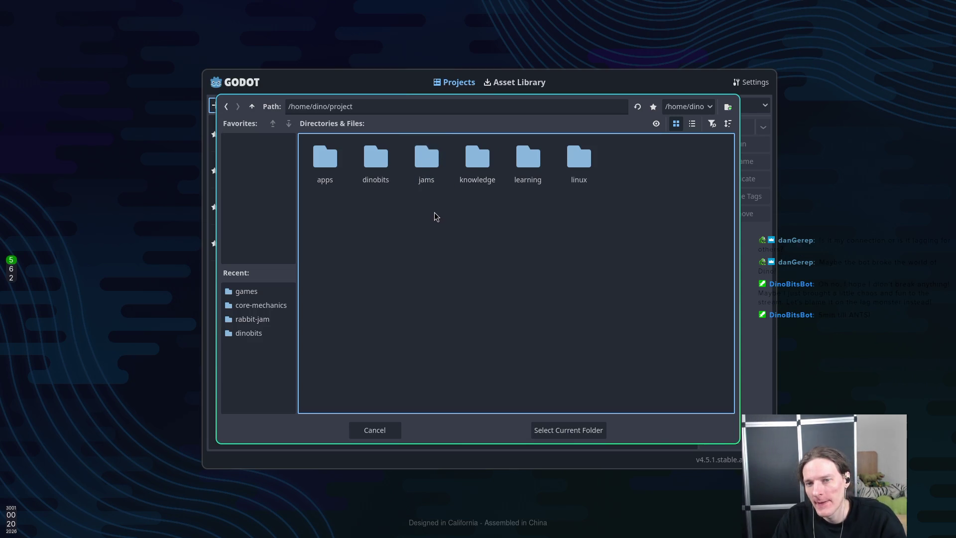
double_click(427, 167)
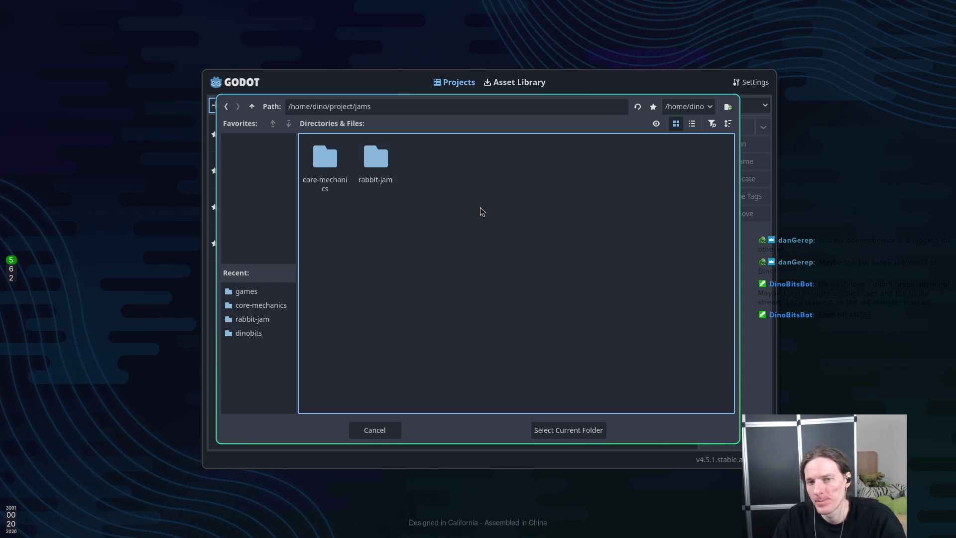
double_click(334, 163)
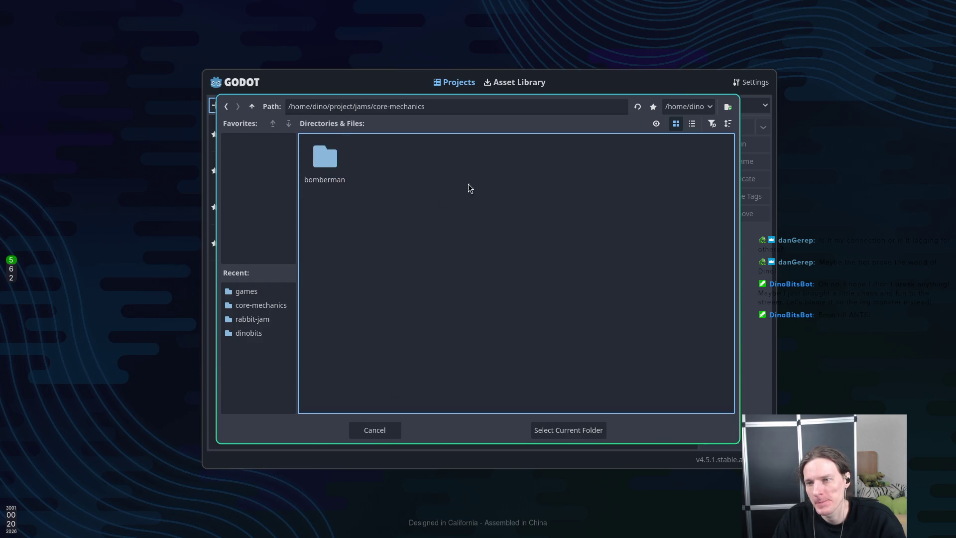
left_click(562, 430)
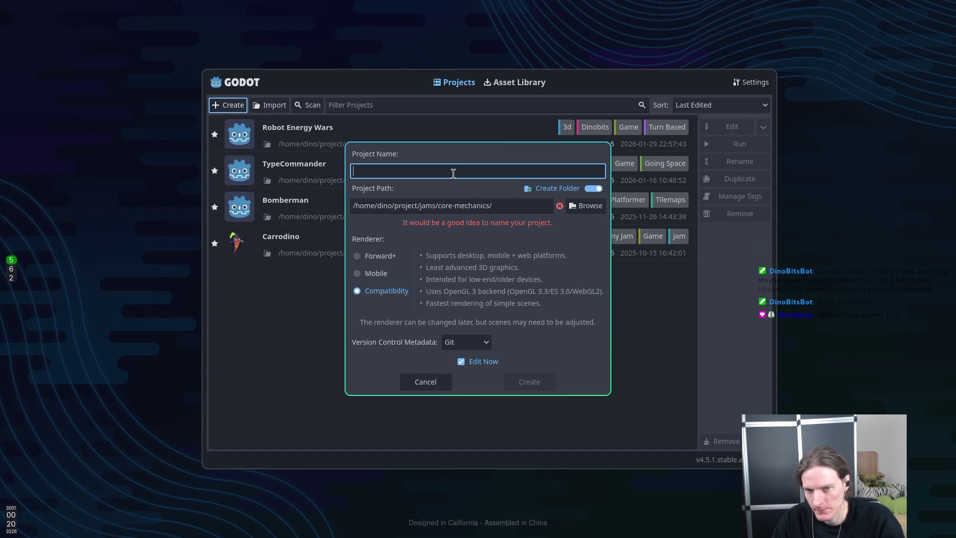
Name the project 'Last Defender' with the Compatibility renderer and create it, opening the editor
type("def")
key("BackSpace")
key("BackSpace")
key("BackSpace")
type("LastF")
key("BackSpace")
type("De")
key("BackSpace")
key("BackSpace")
type("d")
key("BackSpace")
type("Defender")
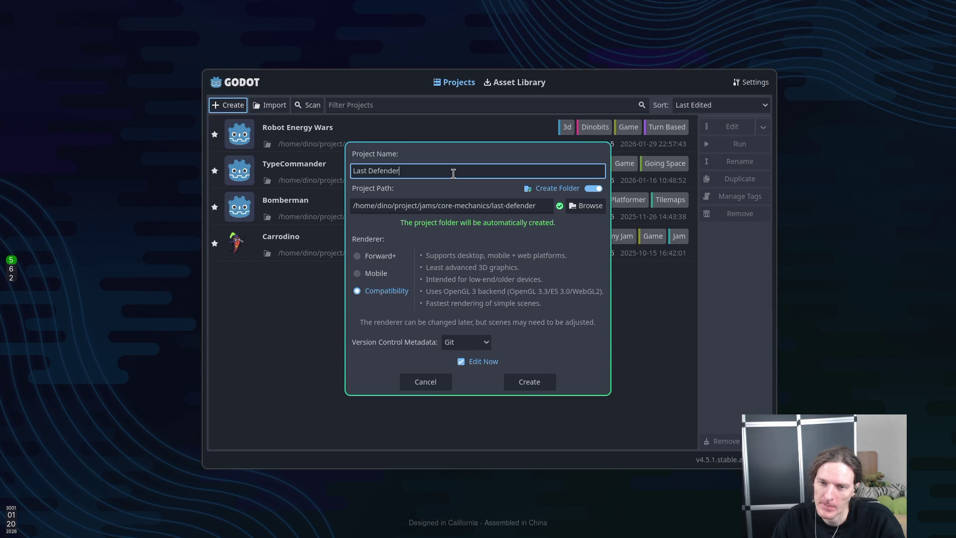
key("Return")
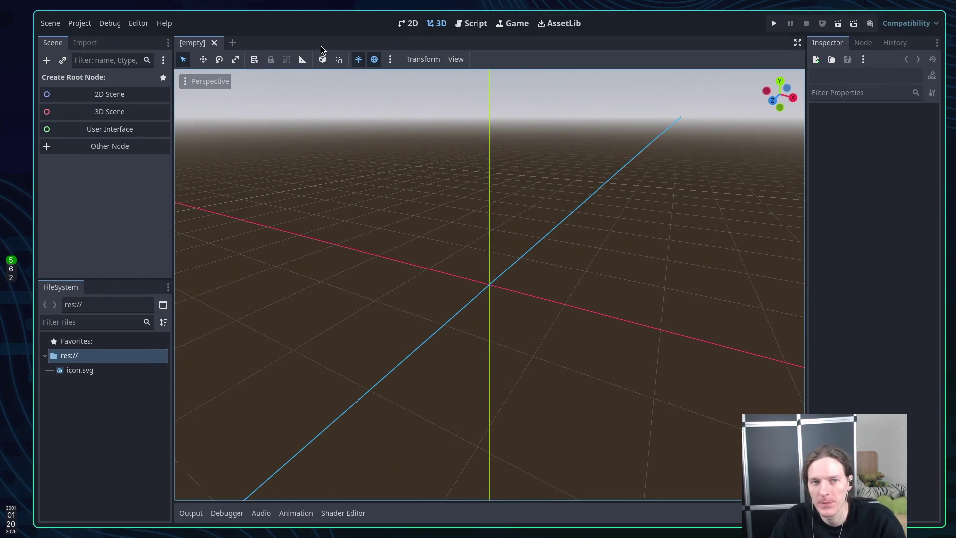
Apply the saved All Left editor layout and raise the Scene/FileSystem splitter to enlarge FileSystem
left_click(164, 23)
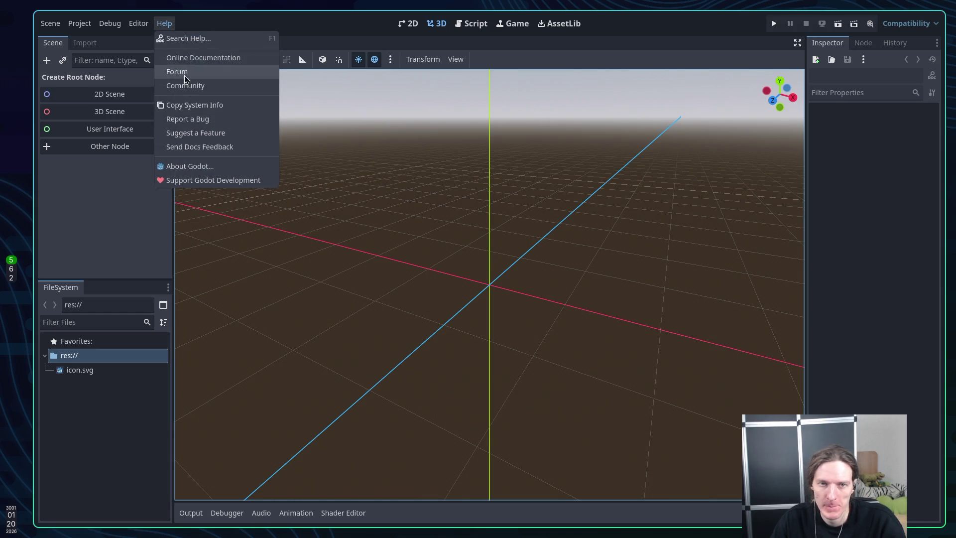
mouse_move(138, 23)
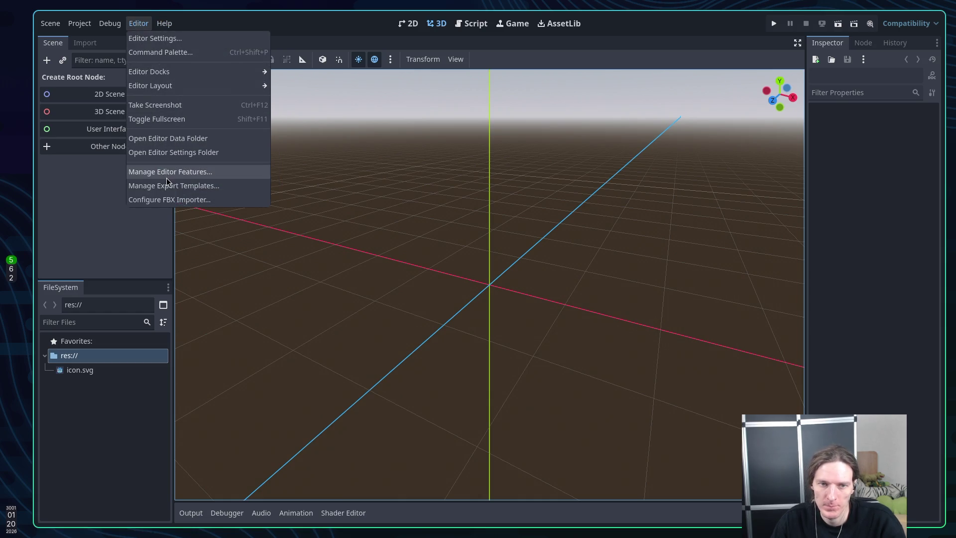
mouse_move(251, 76)
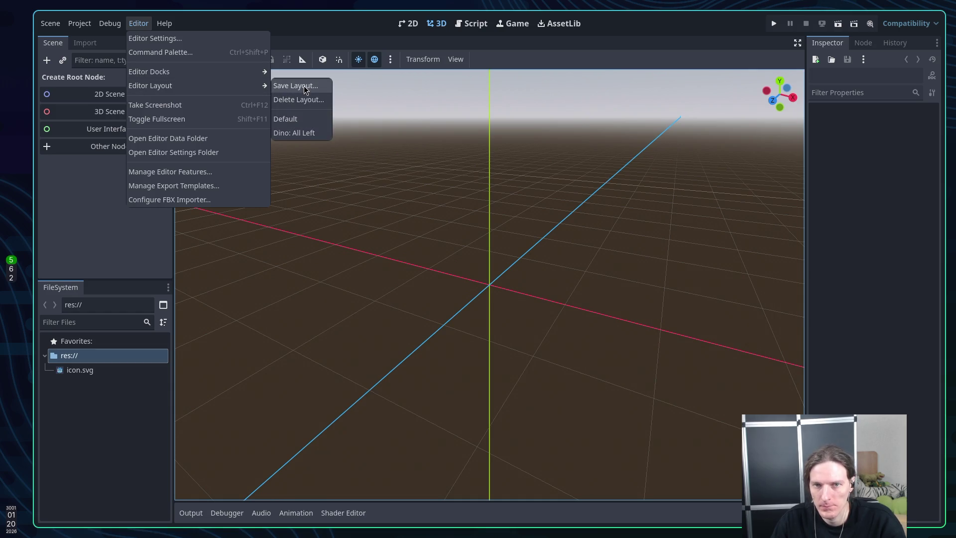
left_click(307, 133)
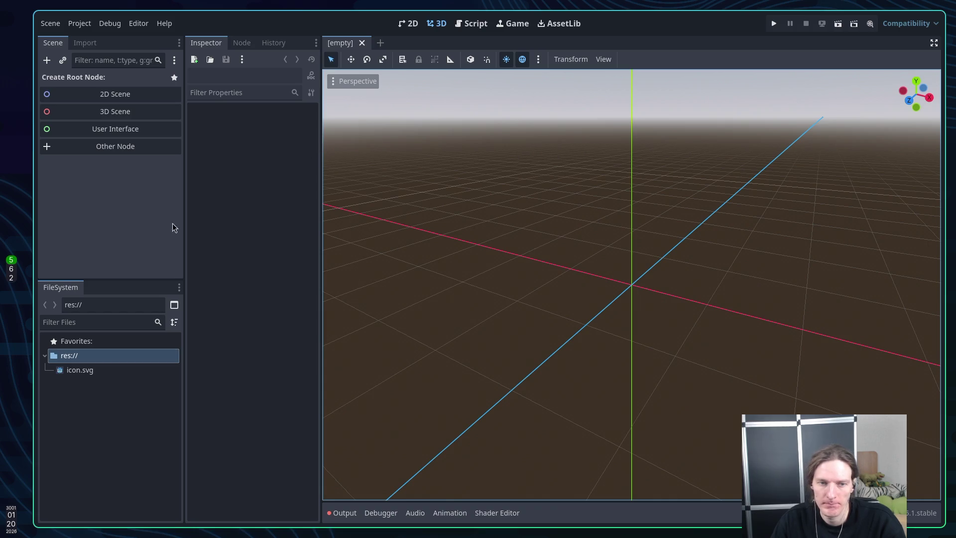
mouse_move(132, 279)
left_mouse_down()
mouse_move(130, 255)
mouse_move(131, 263)
left_mouse_up()
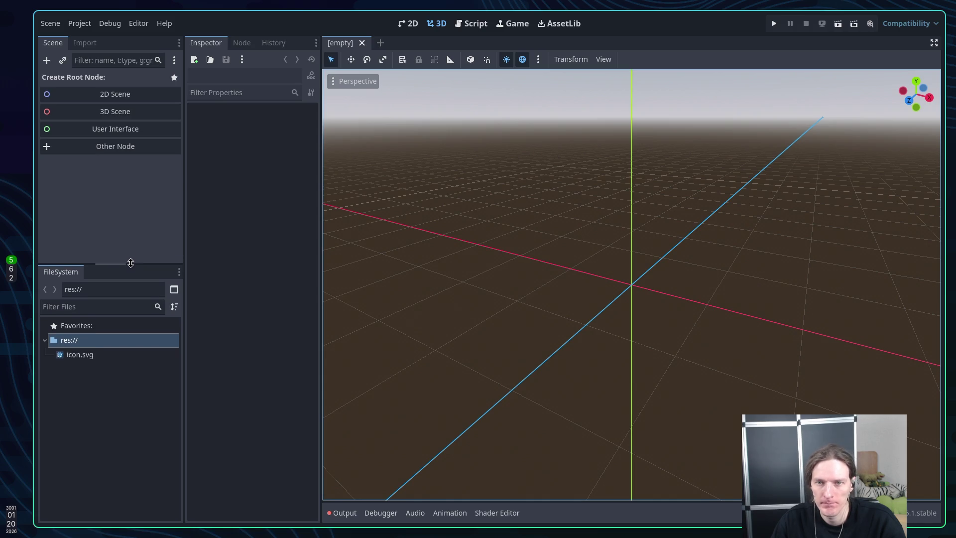
left_click(246, 230)
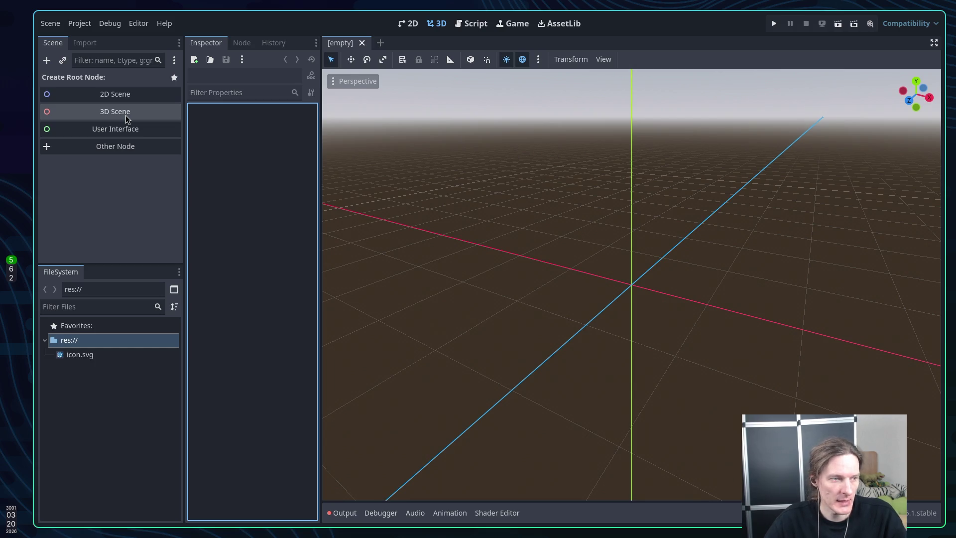
Bring up the res:// folder context menu, then move to empty workspace 1
right_click(88, 339)
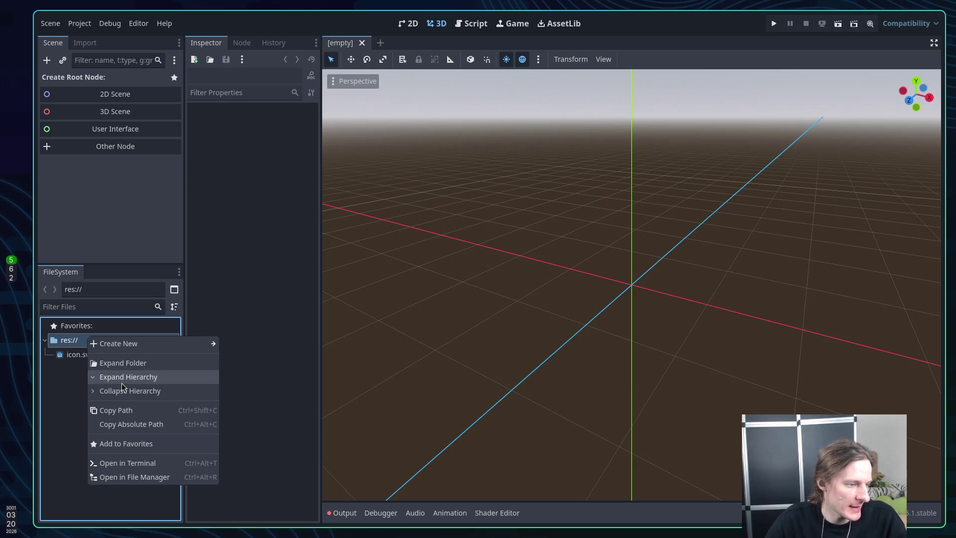
key("super+1")
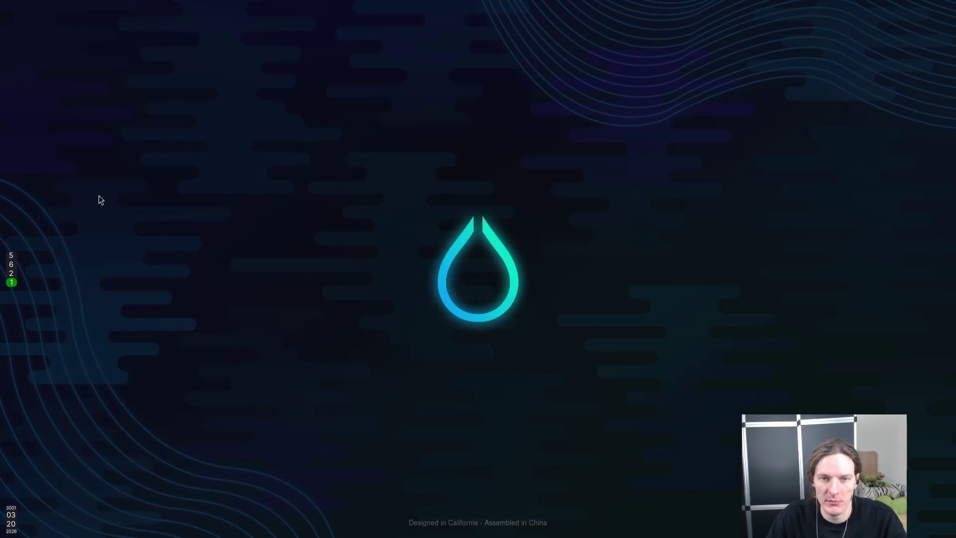
Open Edit Stream Info in the browser and delete the old title text before !jam
key("super+2")
left_click(100, 26)
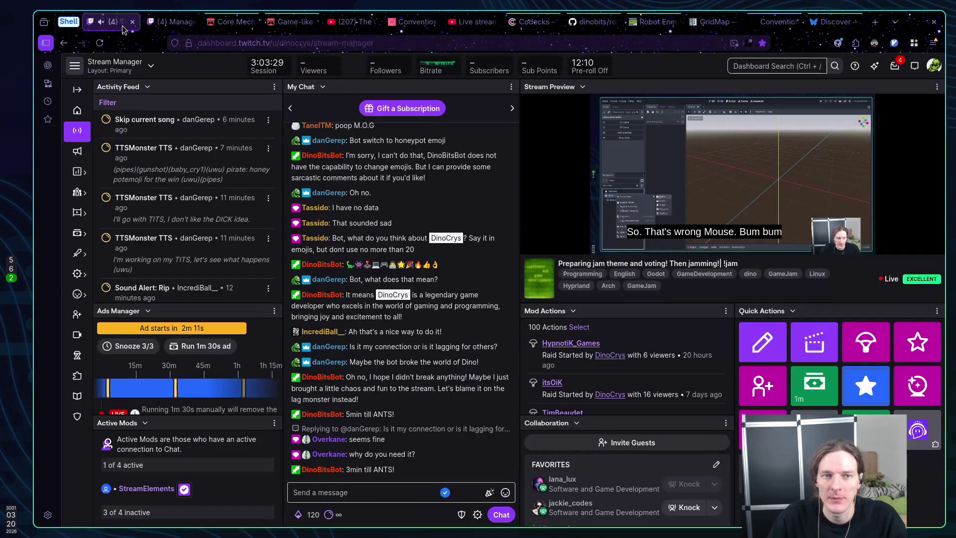
left_click(692, 301)
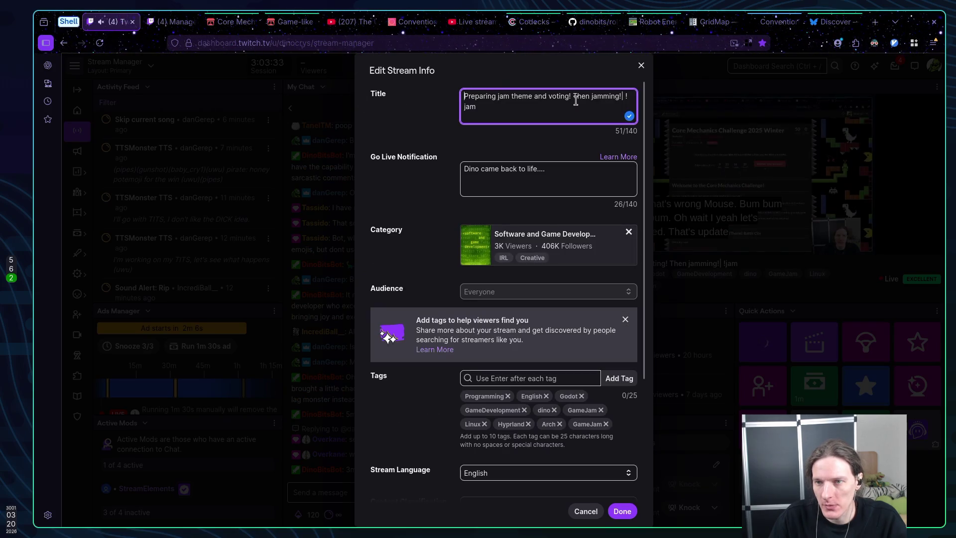
left_click_drag(621, 96, 443, 103)
key("BackSpace")
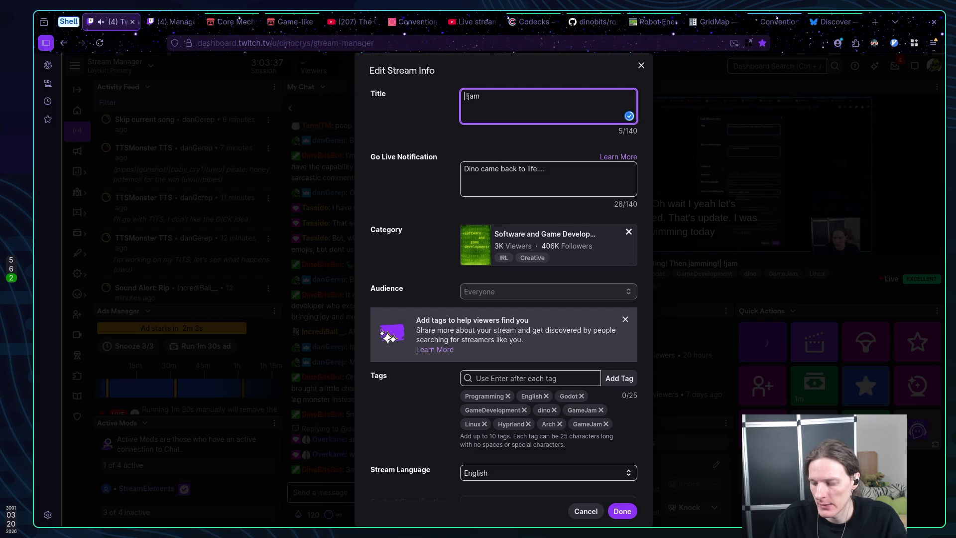
Enter 'Game jam started! Task: Battle City! |' before !jam and save the stream info
type("Game ")
type("jam star")
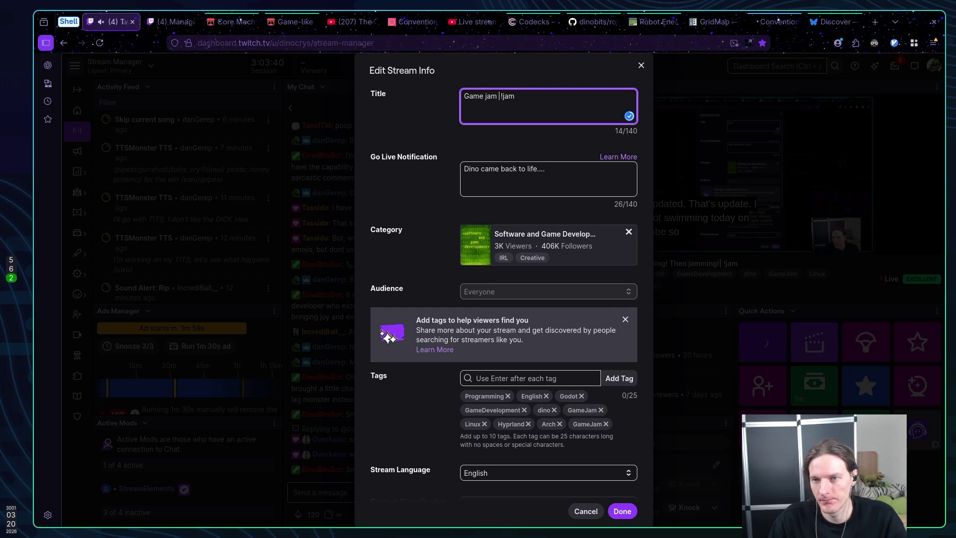
type("ted!")
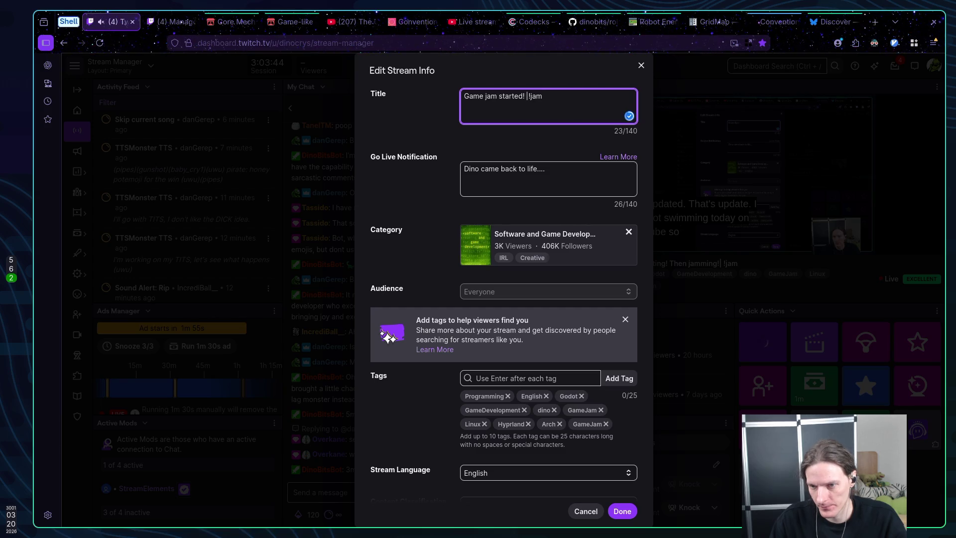
type(" T")
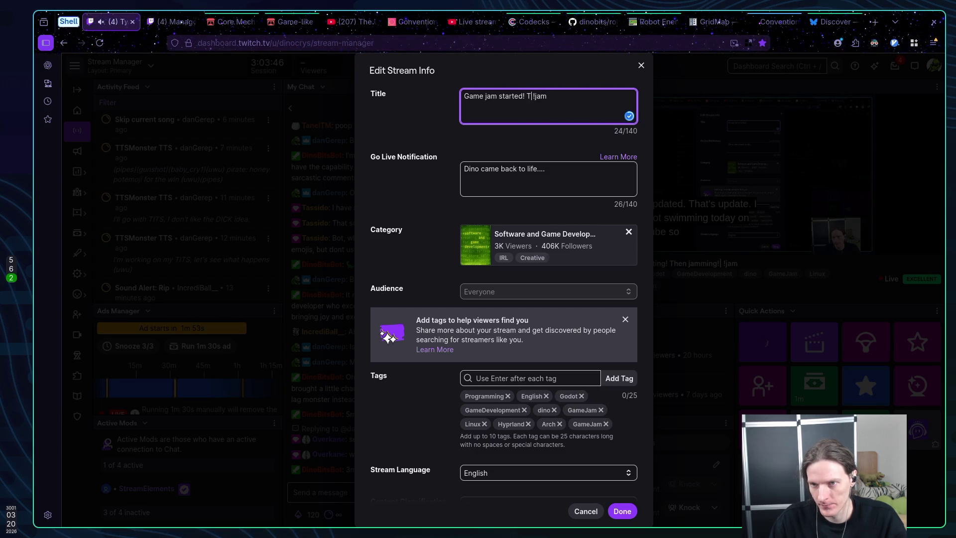
type("hen")
key("BackSpace")
key("BackSpace")
key("BackSpace")
key("BackSpace")
type("Task: ")
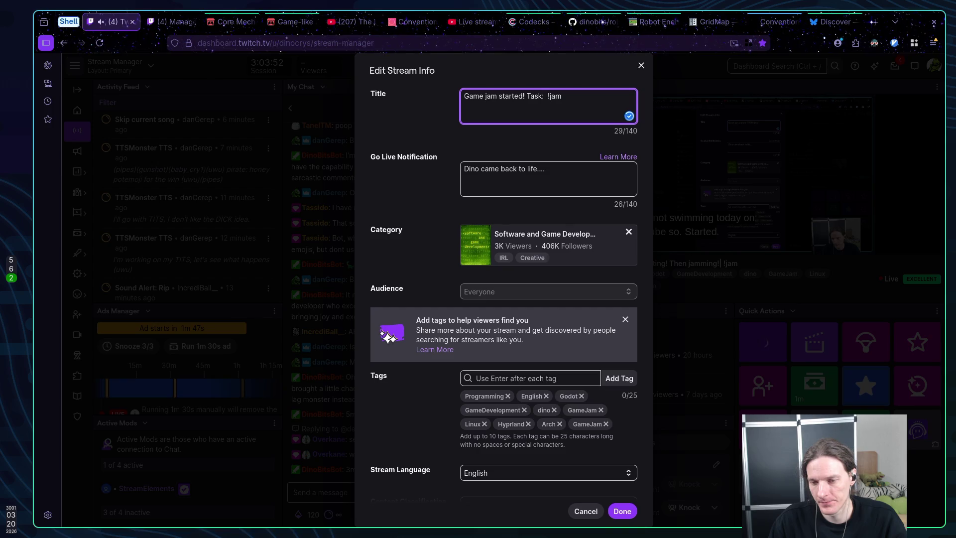
type("Battle City!")
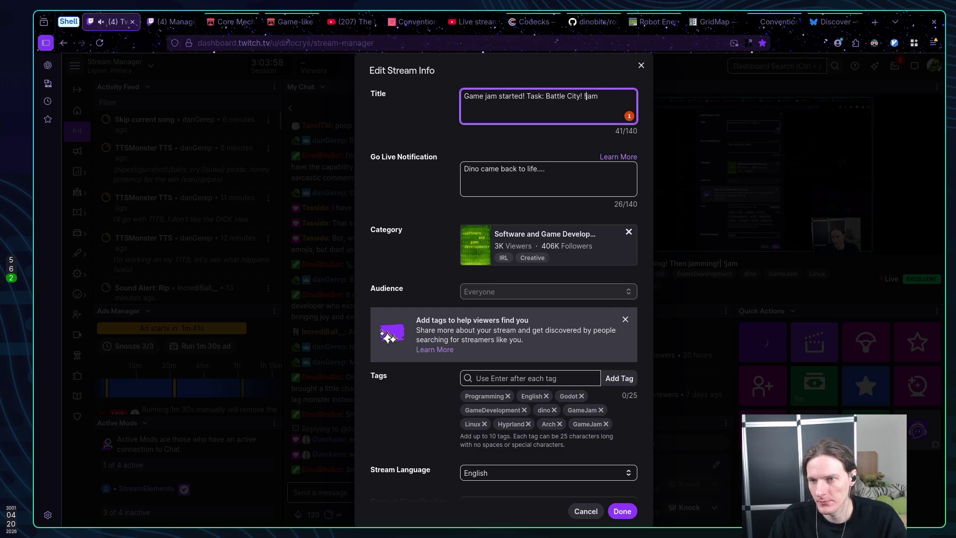
type(" |")
left_click(609, 100)
left_click(623, 511)
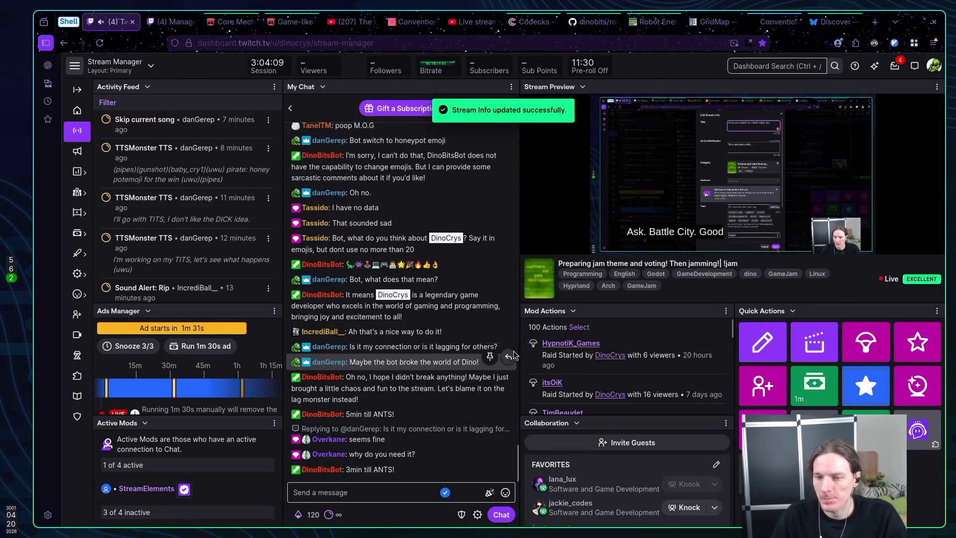
key("super+1")
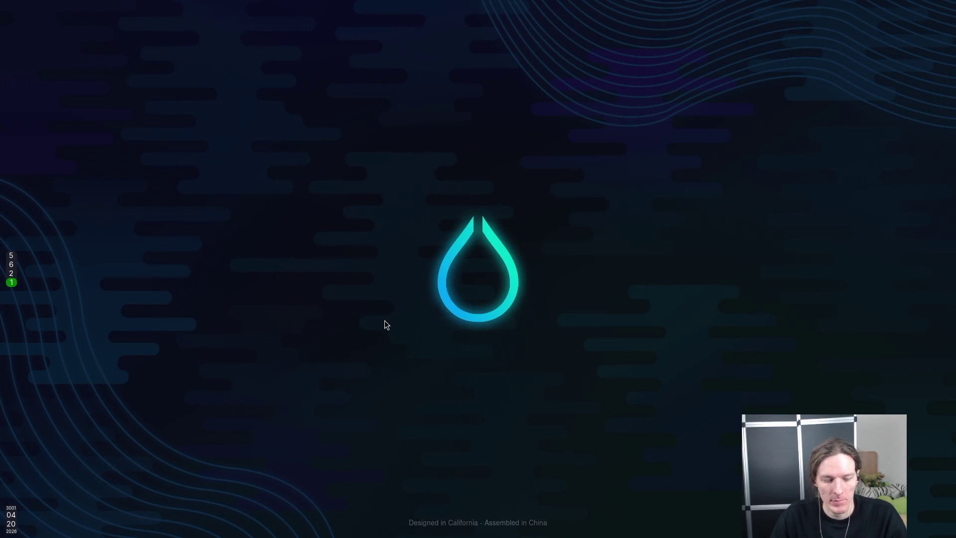
Open a second tiled terminal on workspace 1, then close one of the two
key("super+2")
key("super+5")
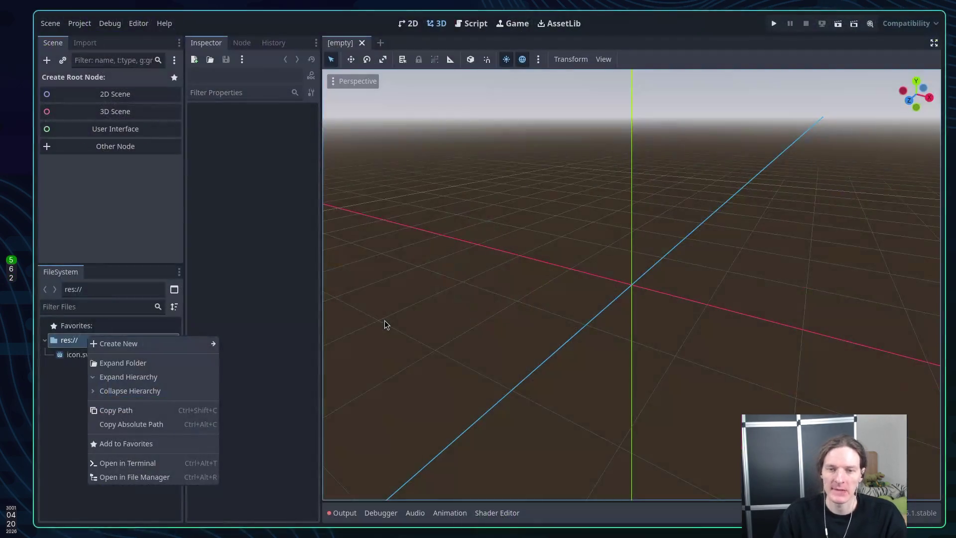
key("super+1")
key("super+Return")
key("super+Return")
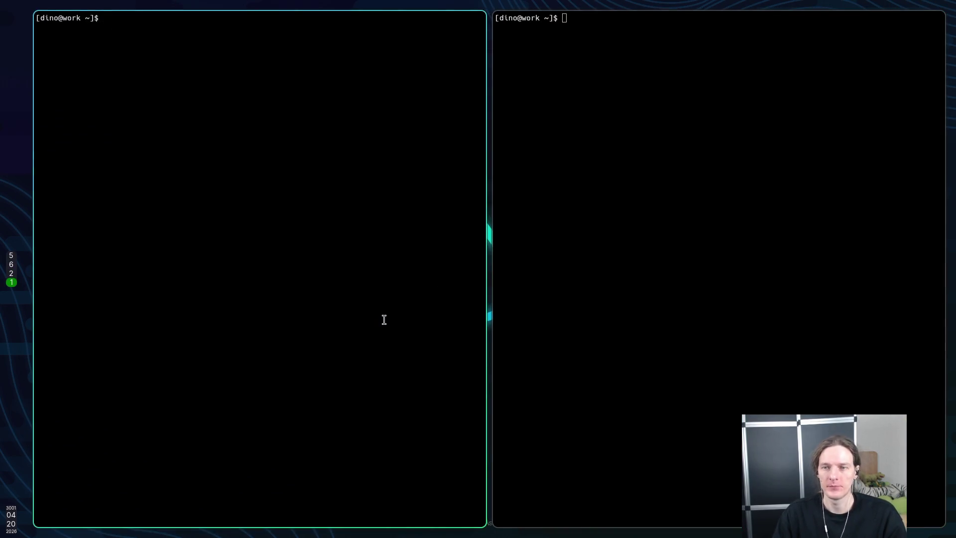
key("super+shift+q")
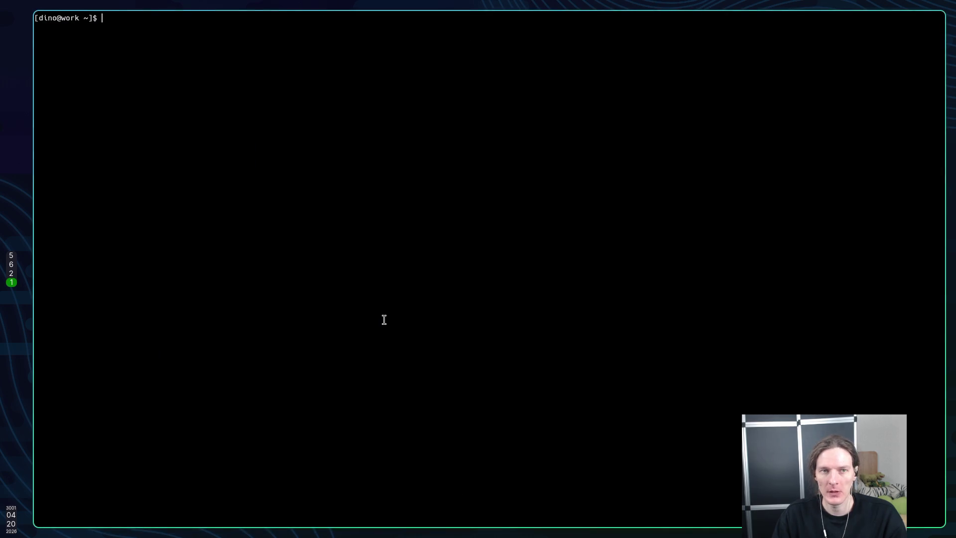
Return to the Godot editor on workspace 5 and dismiss the res:// folder menu
key("super+2")
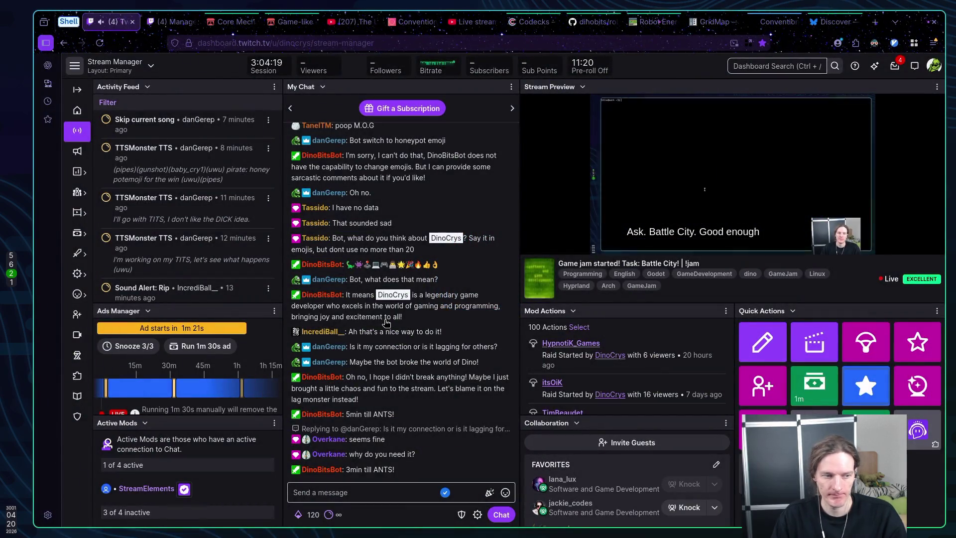
key("super+5")
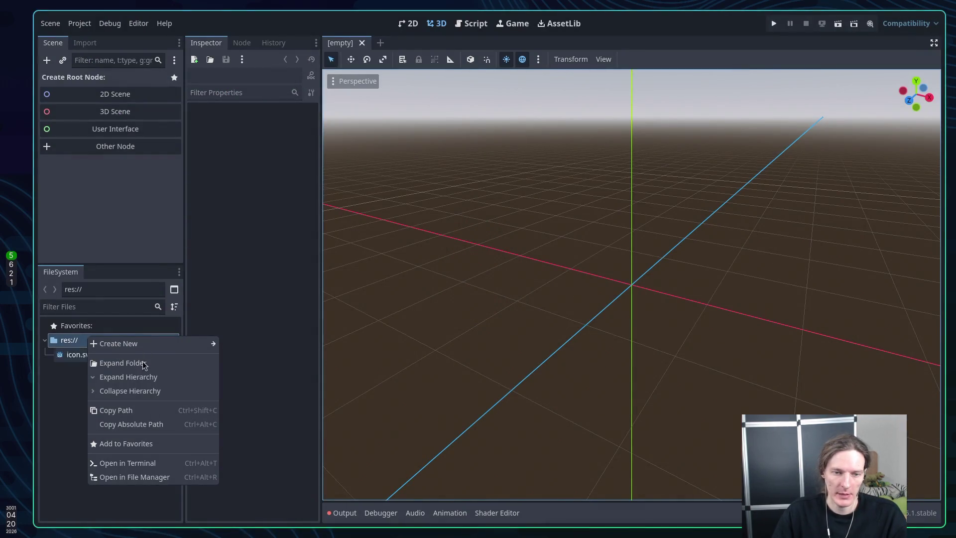
left_click(60, 397)
Create a folder named 'game' in res:// and select it
right_click(85, 339)
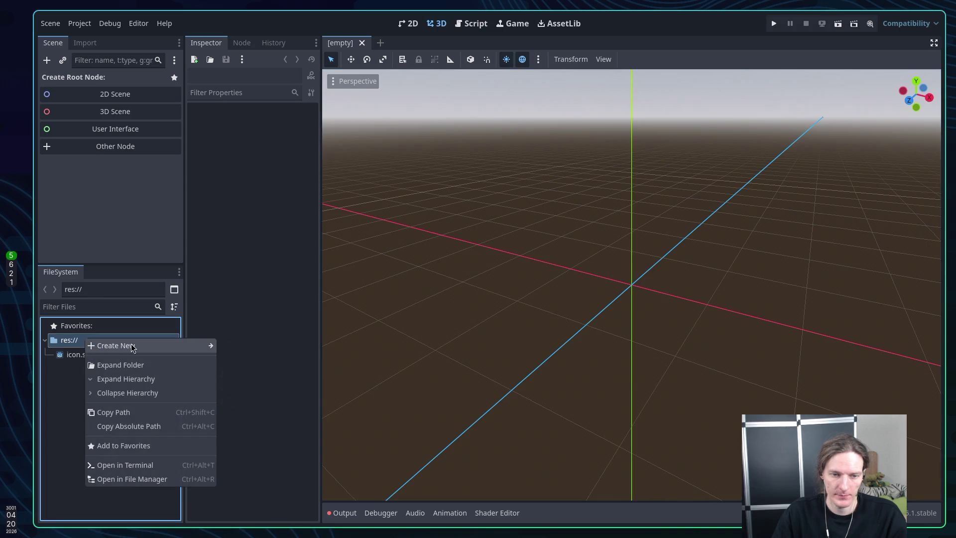
mouse_move(131, 347)
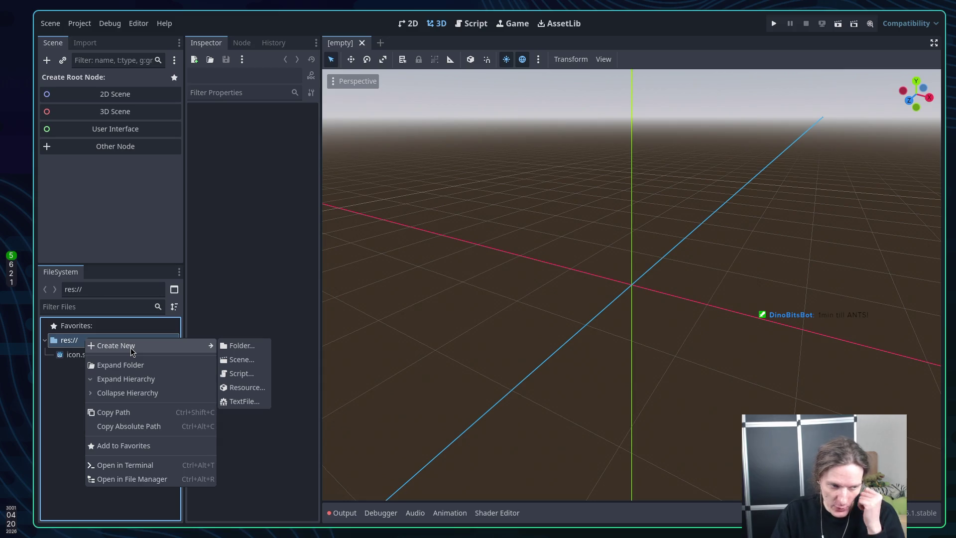
left_click(247, 346)
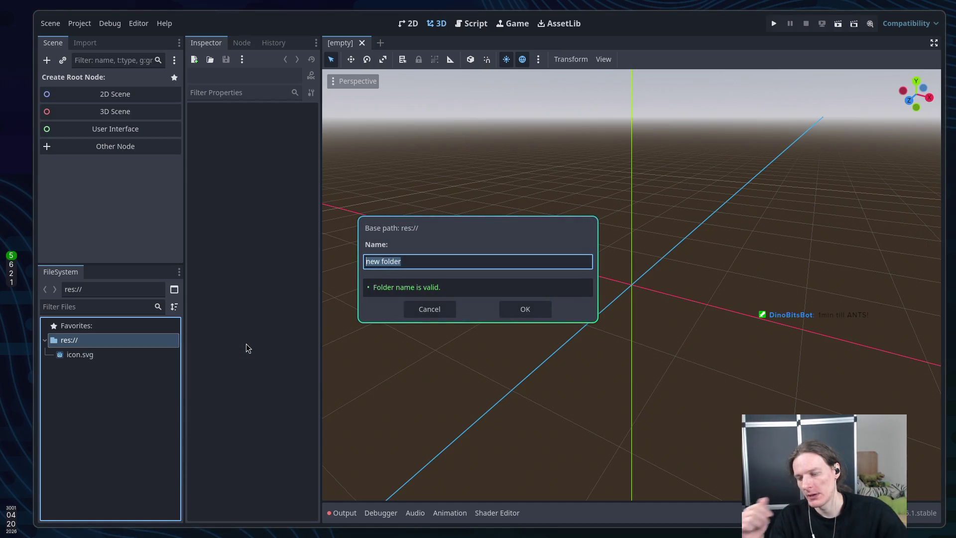
type("game")
key("Return")
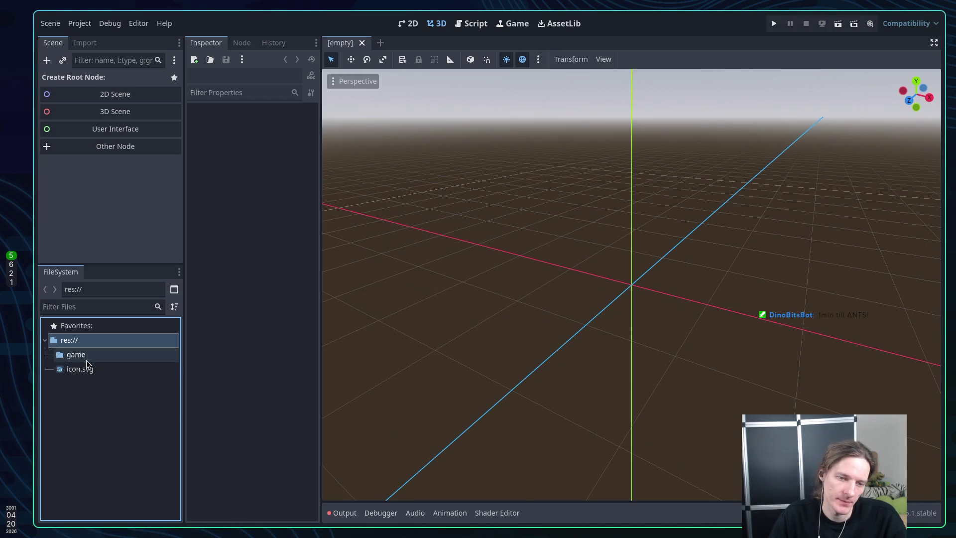
left_click(86, 358)
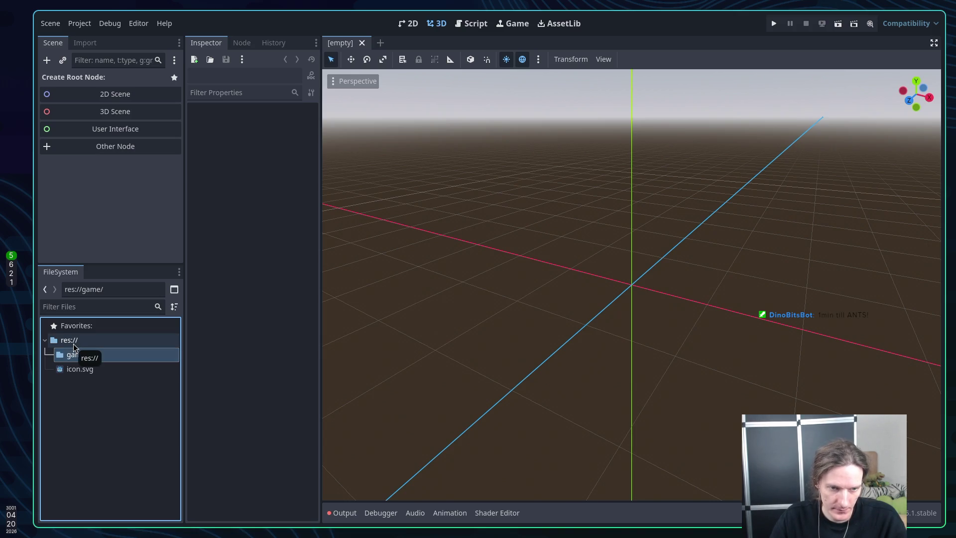
Create a second folder named 'assets' in res://
right_click(74, 343)
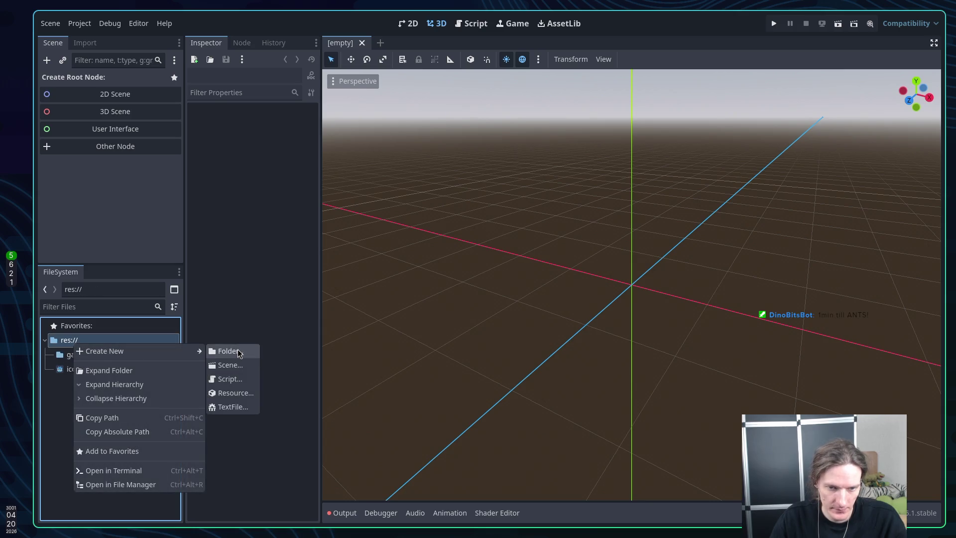
left_click(232, 352)
type("assets")
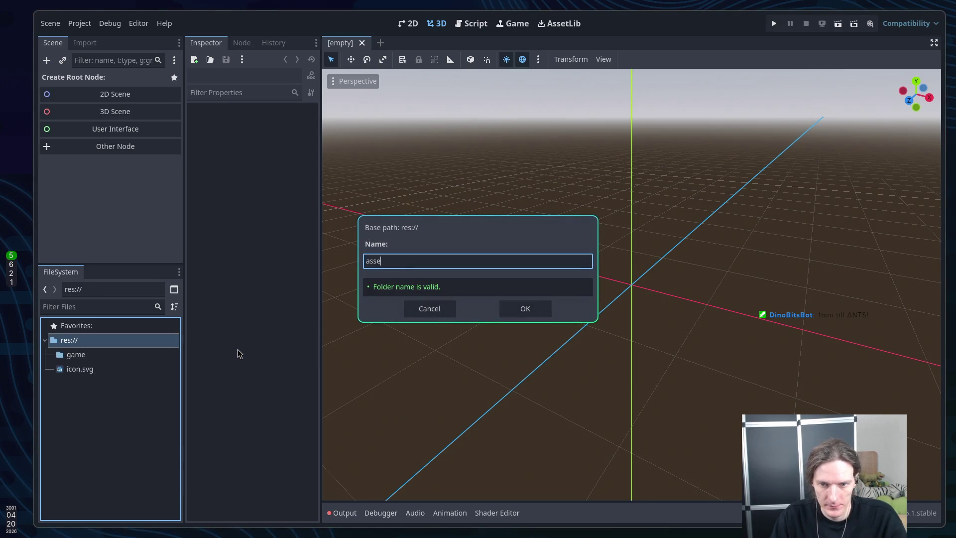
key("Return")
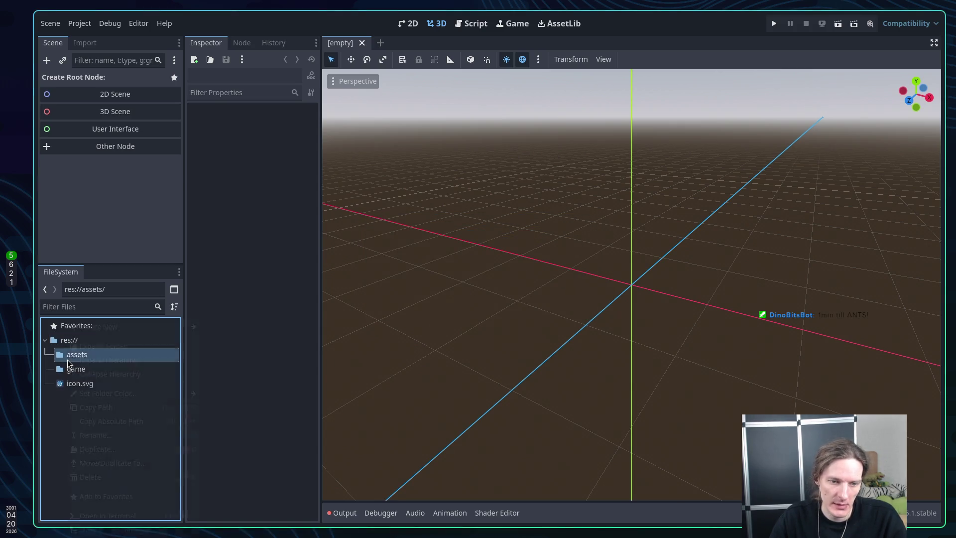
right_click(68, 355)
mouse_move(128, 327)
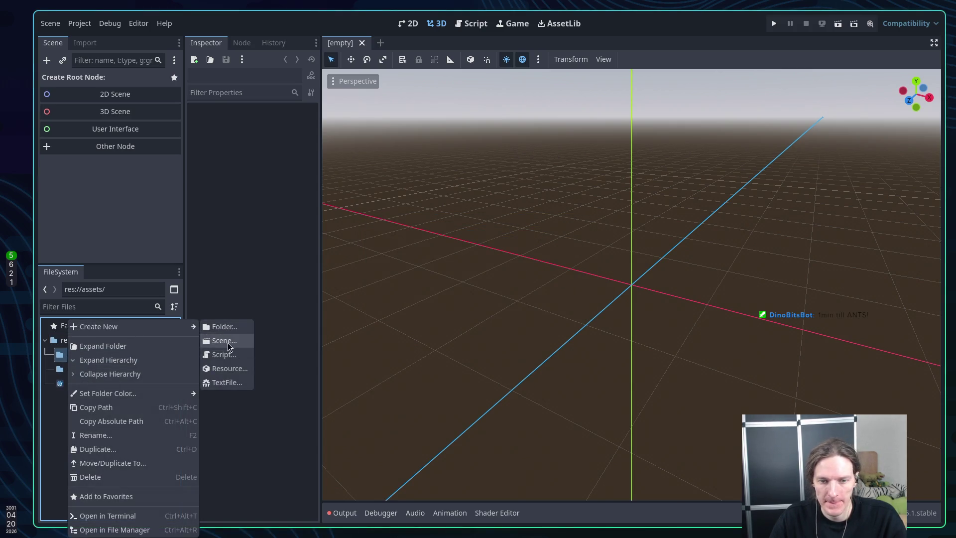
Create a new BoxMesh resource in the assets folder via Mesh > PrimitiveMesh types
left_click(228, 368)
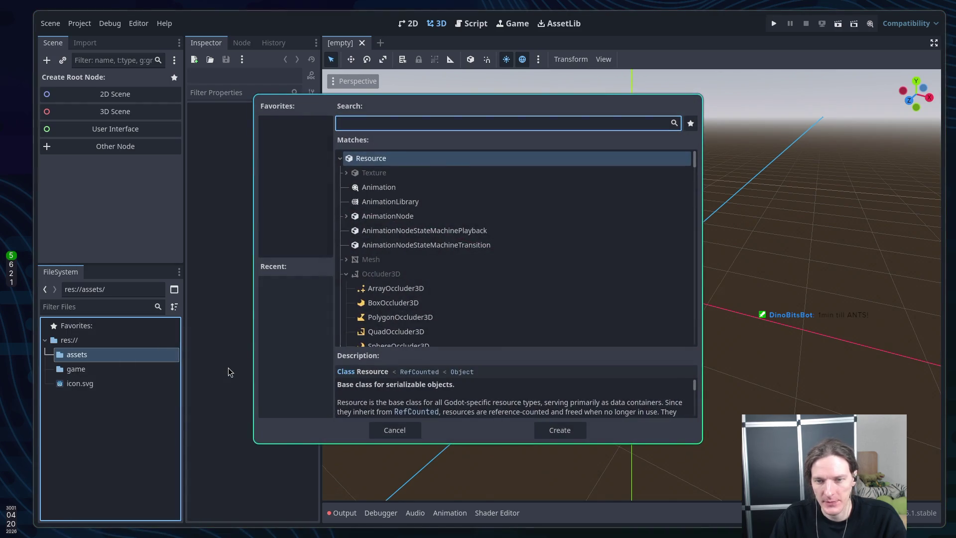
type("me")
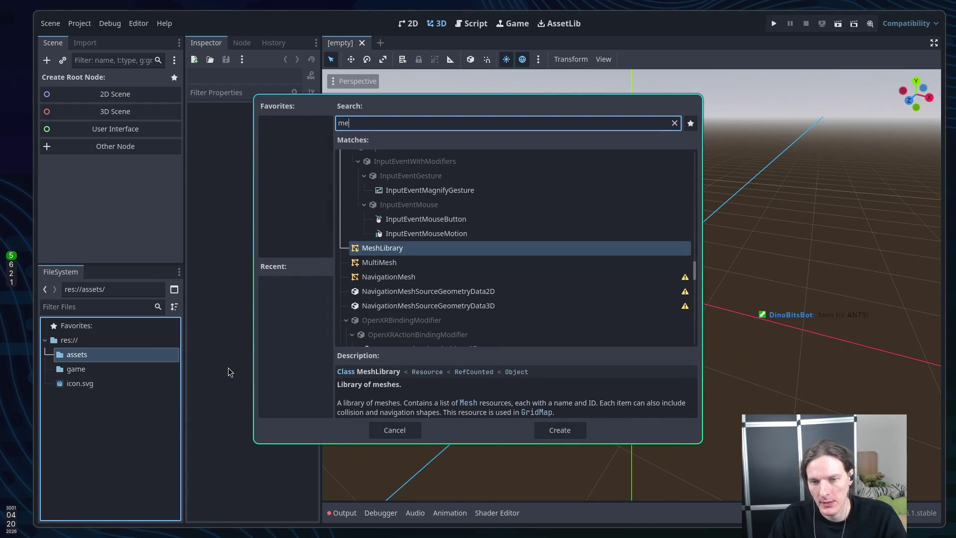
type("sh")
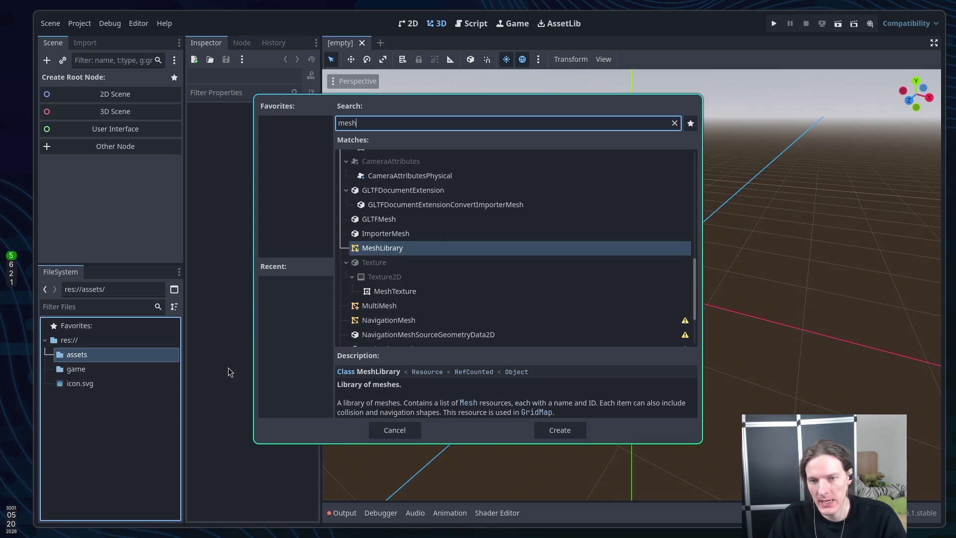
key("BackSpace")
key("BackSpace")
key("BackSpace")
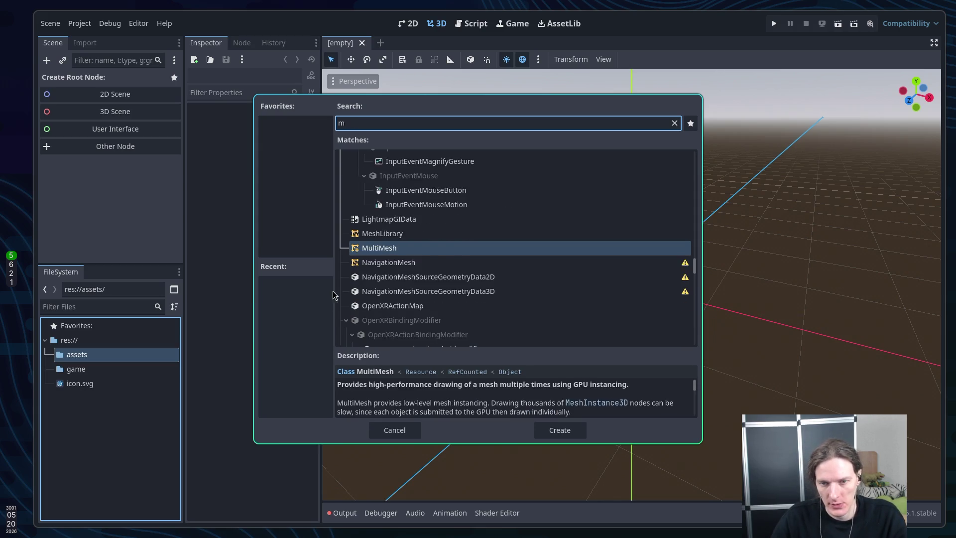
left_click(346, 259)
left_click(353, 289)
scroll(358, 283, "down", 2)
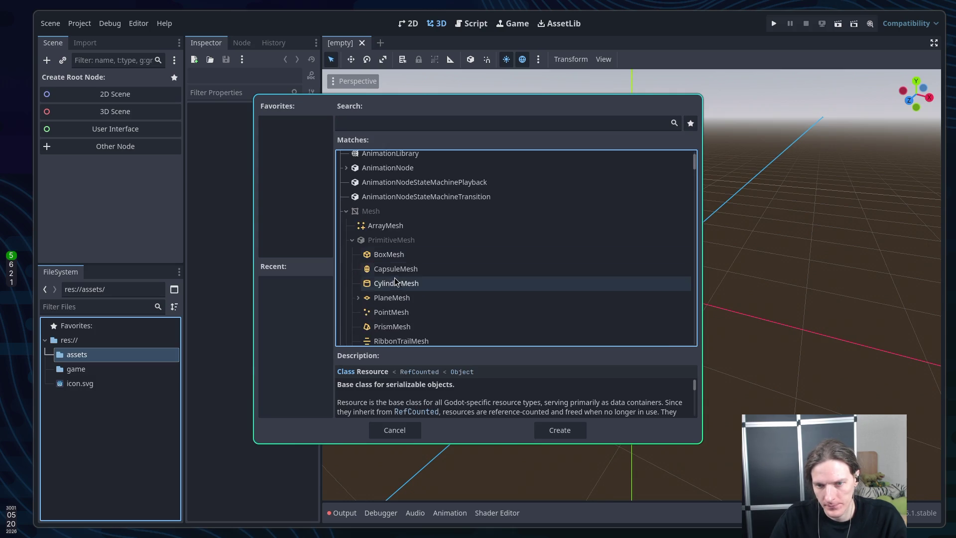
left_click(359, 297)
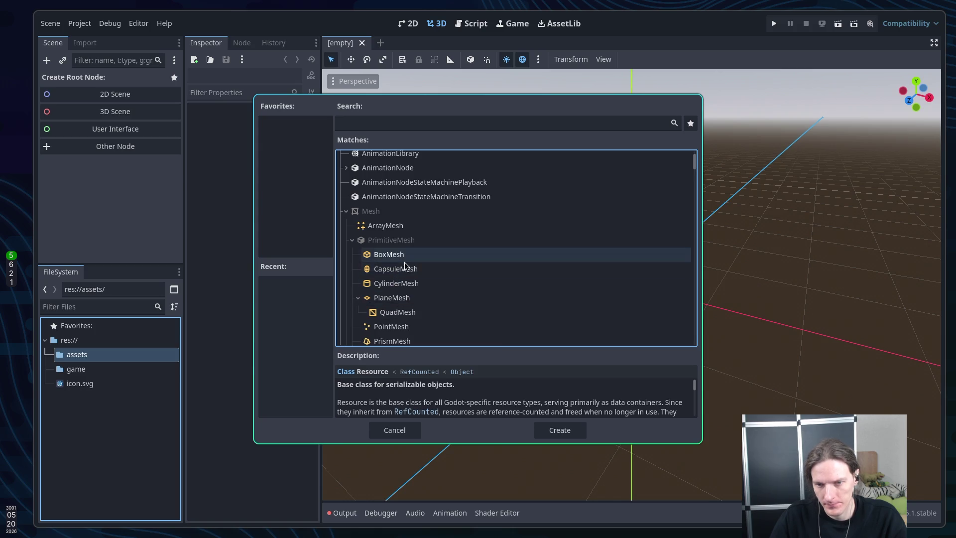
scroll(368, 259, "down", 3)
left_click(391, 182)
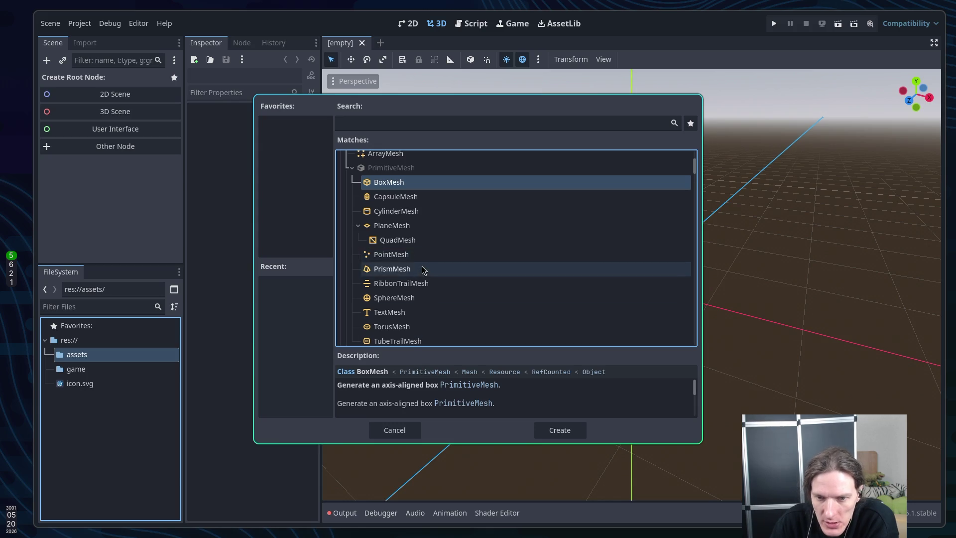
scroll(422, 269, "down", 2)
scroll(433, 271, "up", 1)
scroll(438, 270, "up", 1)
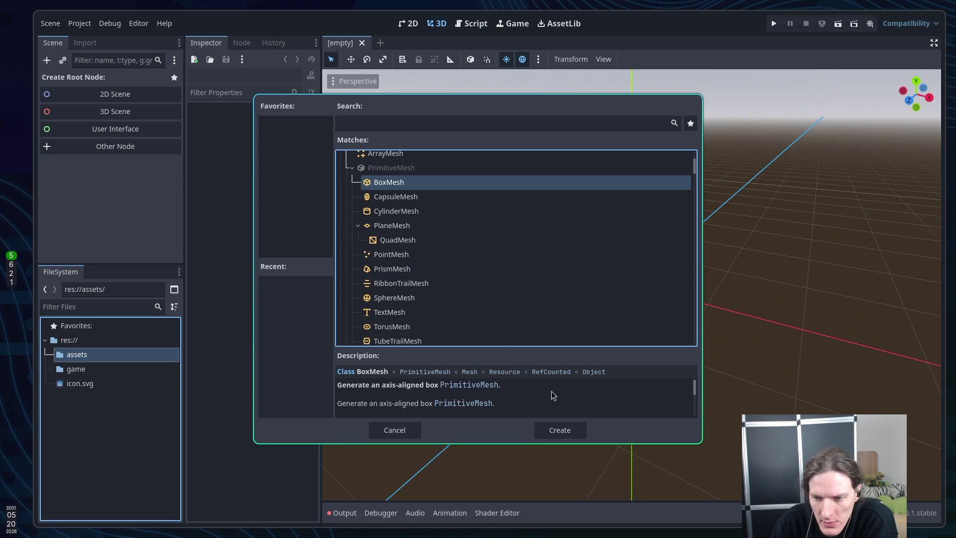
left_click(556, 431)
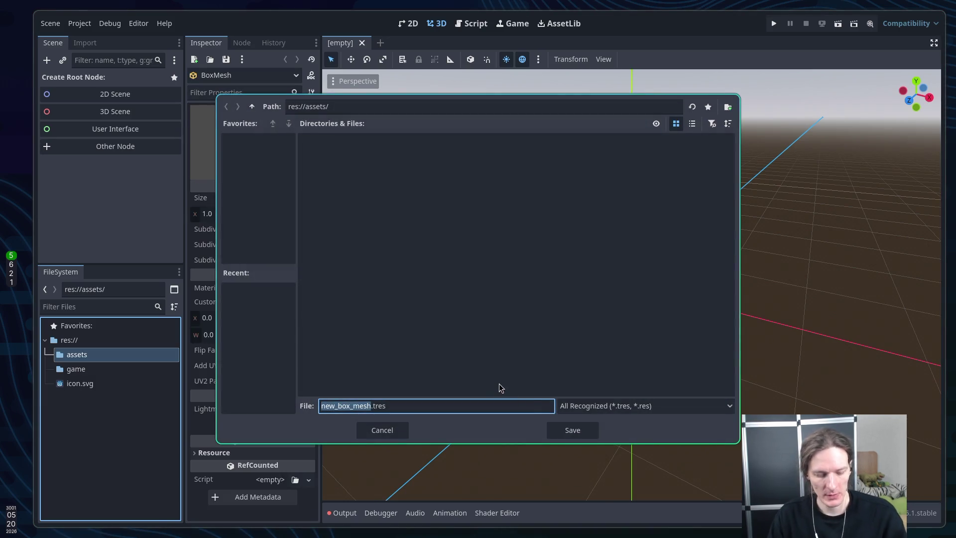
Save the box mesh as tank_body.tres and select it in the expanded assets folder
type("tank_bo")
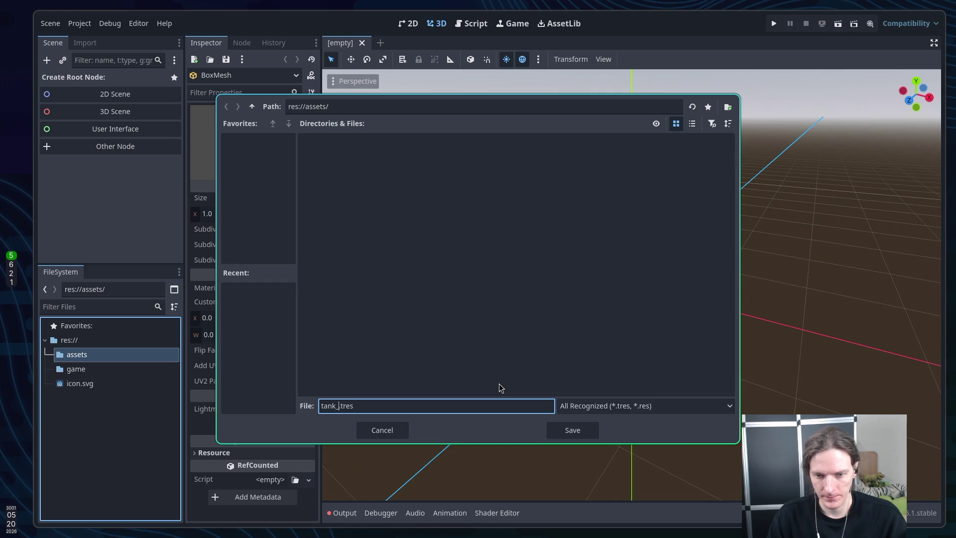
type("dy")
key("Return")
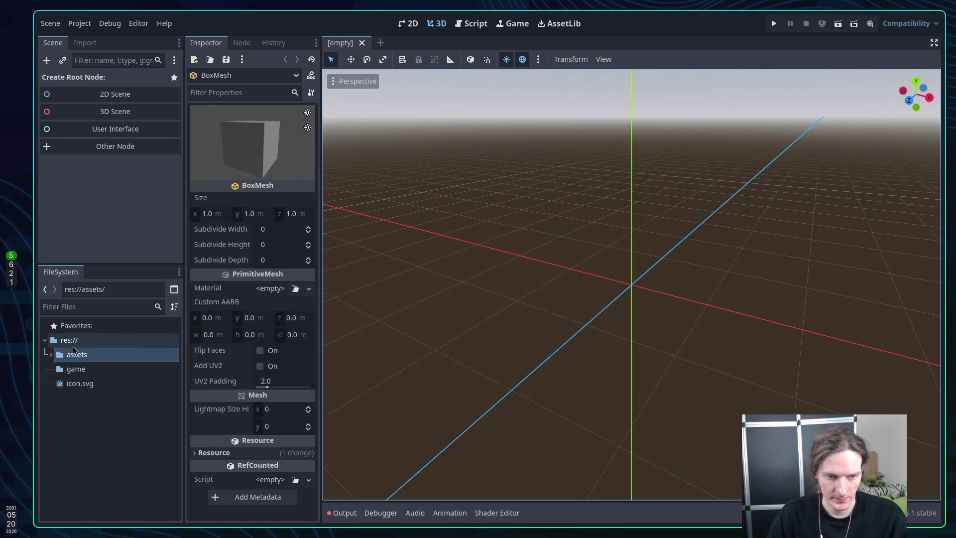
left_click(51, 354)
left_click(84, 371)
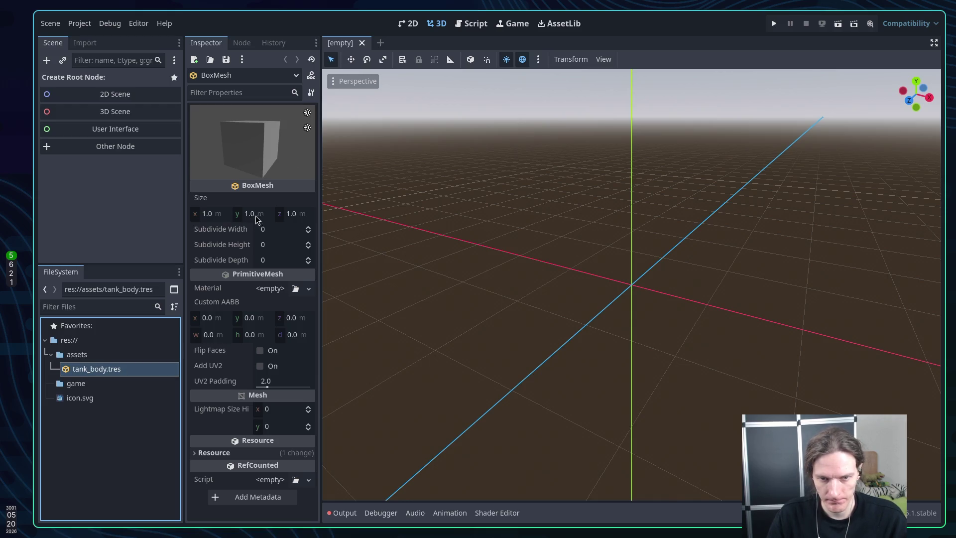
Set the tank_body BoxMesh size to z 2.0 and y 0.5, saving after each change
left_click(292, 217)
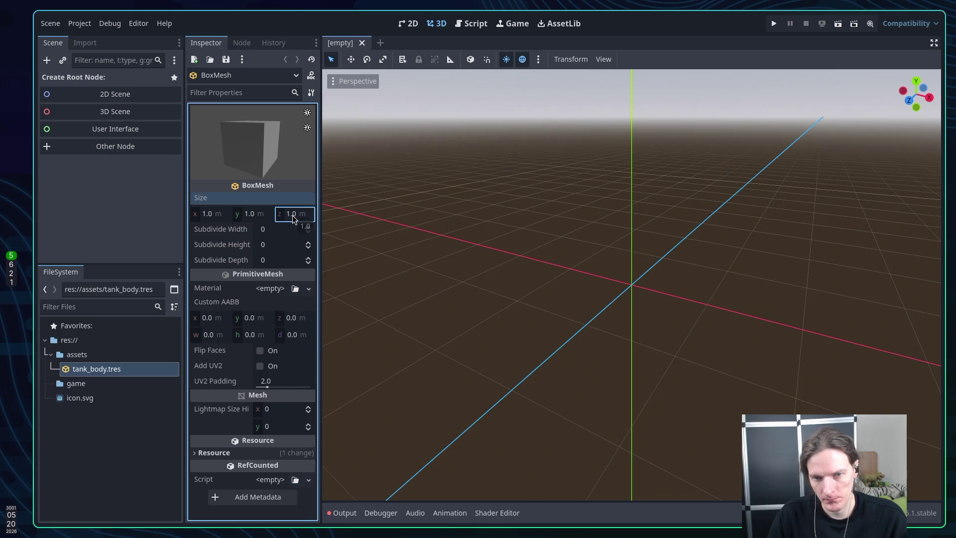
key("Return")
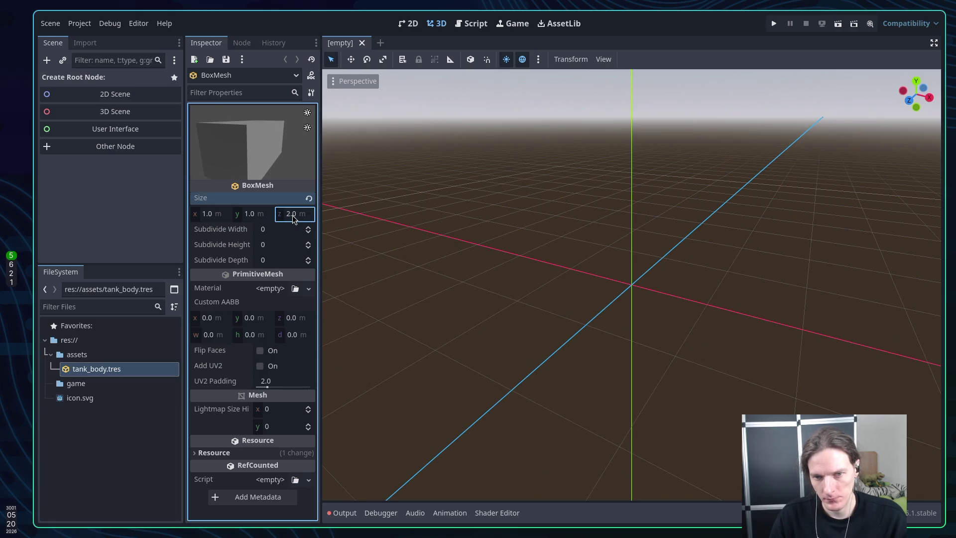
key("ctrl+s")
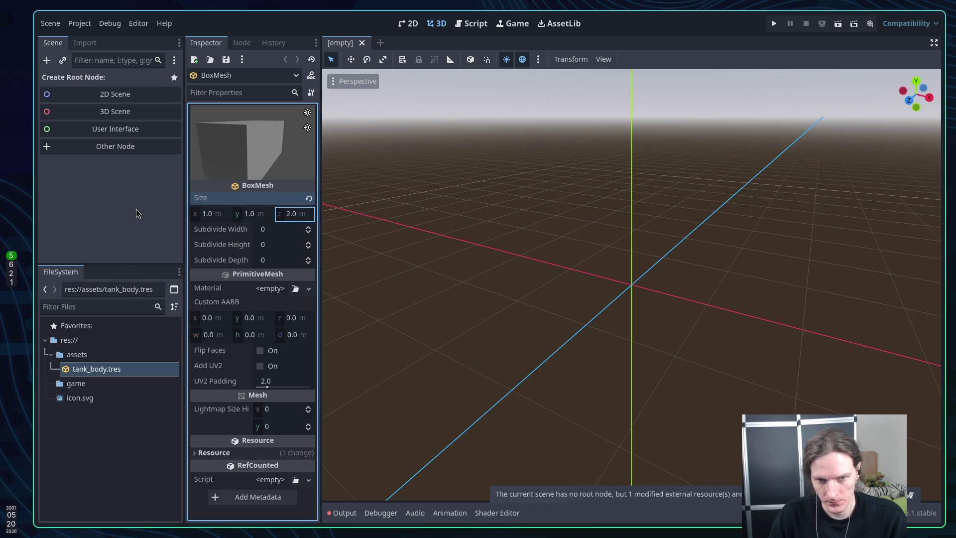
left_click(254, 214)
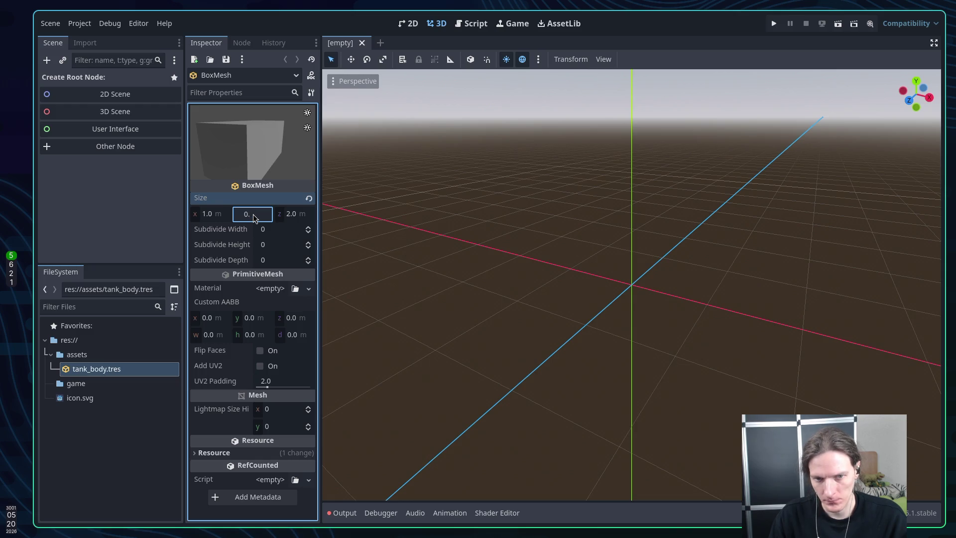
type("5")
key("Return")
key("ctrl+s")
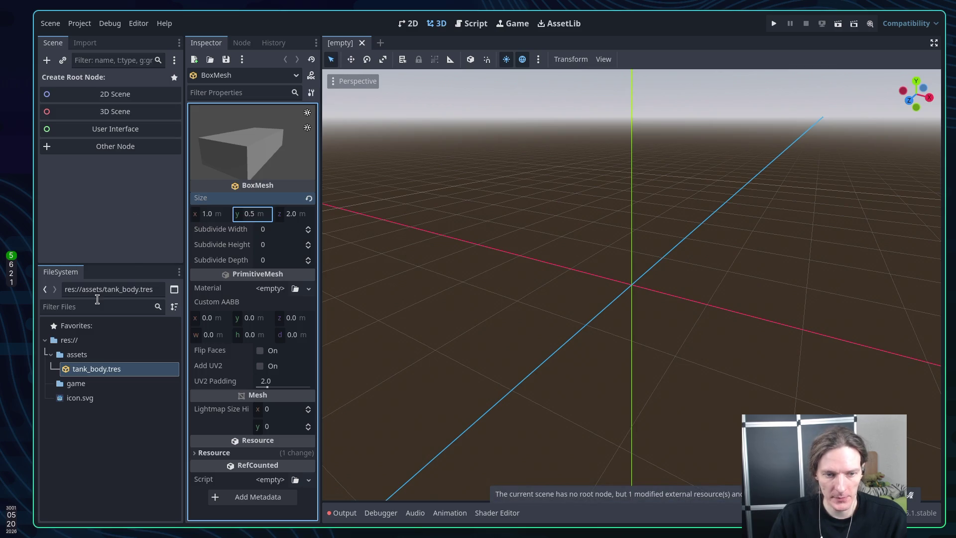
left_click(90, 354)
Create a CylinderMesh resource from the assets folder menu and save it as gun.tres
right_click(91, 353)
mouse_move(199, 326)
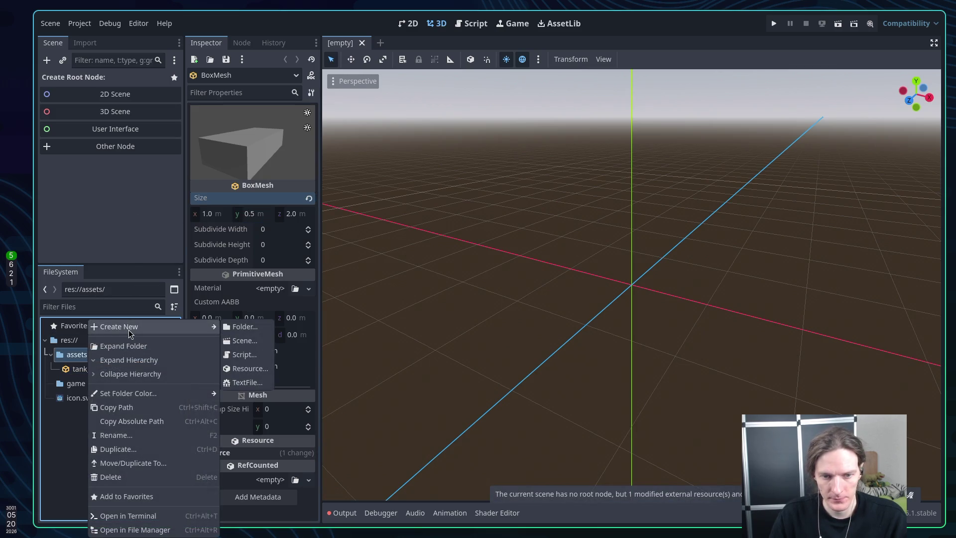
left_click(245, 368)
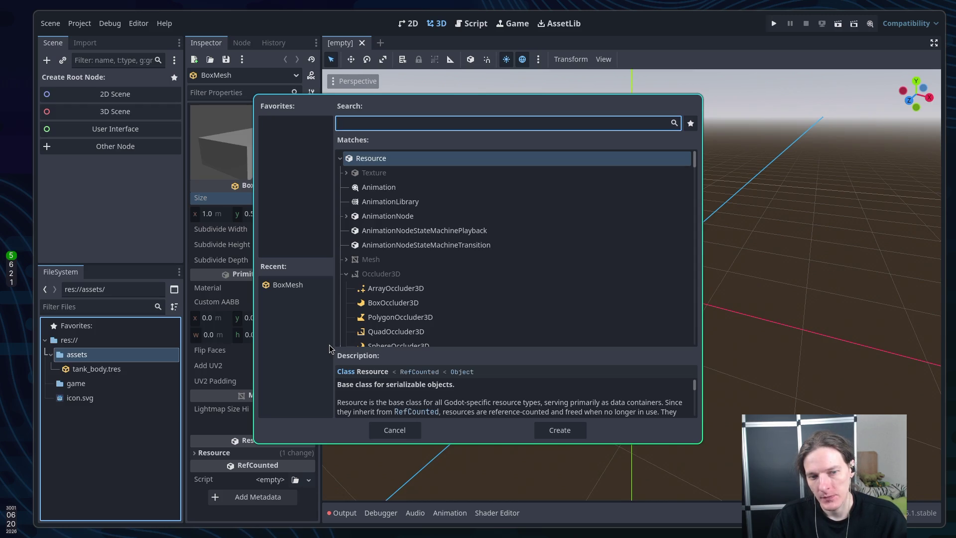
left_click(347, 260)
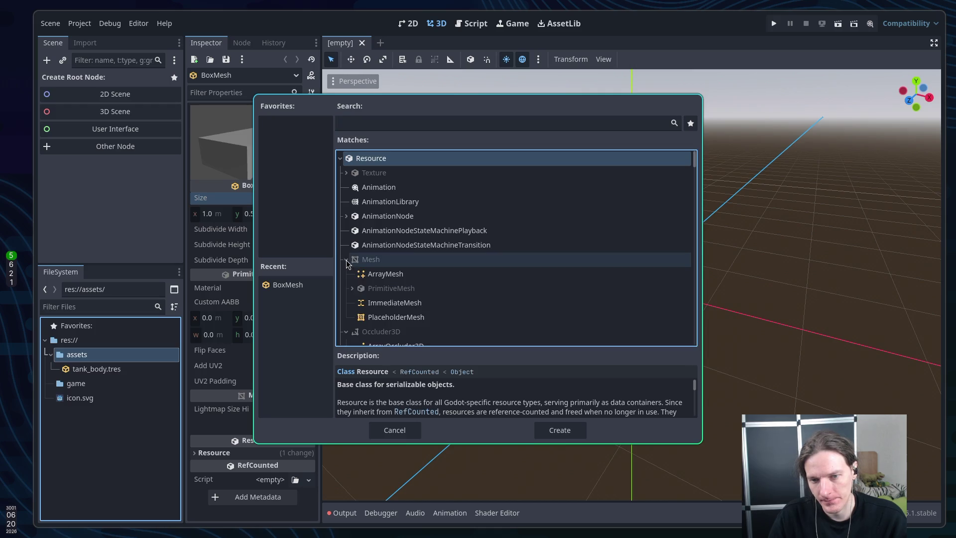
left_click(384, 275)
left_click(355, 293)
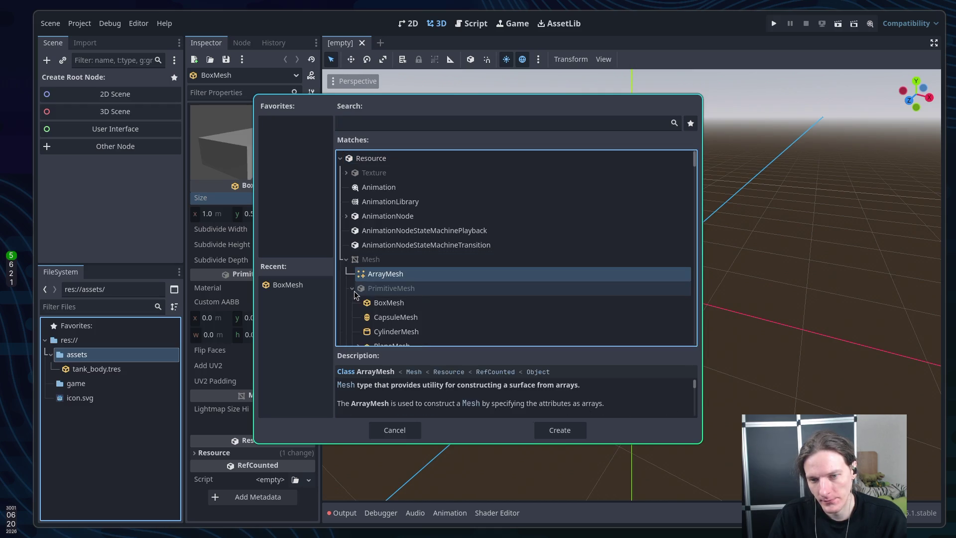
scroll(413, 286, "down", 4)
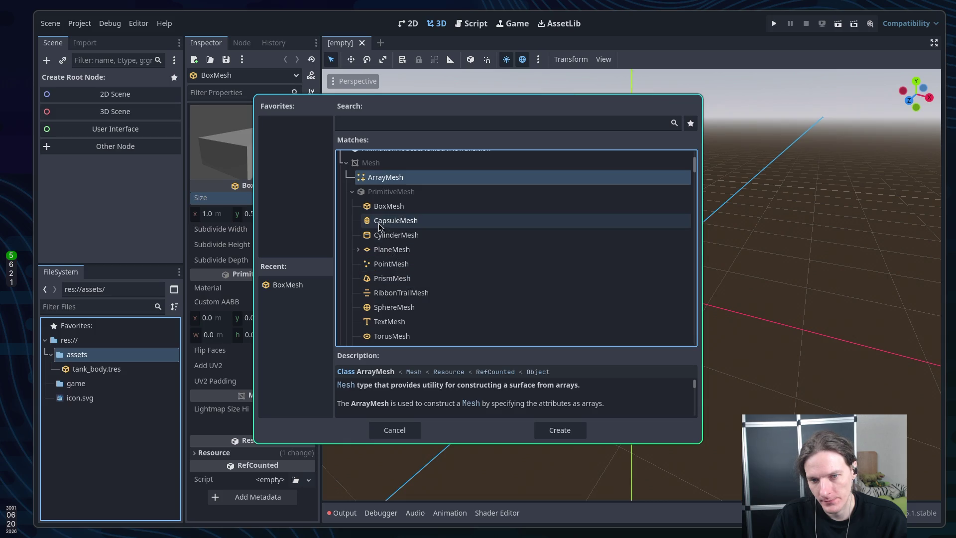
left_click(381, 234)
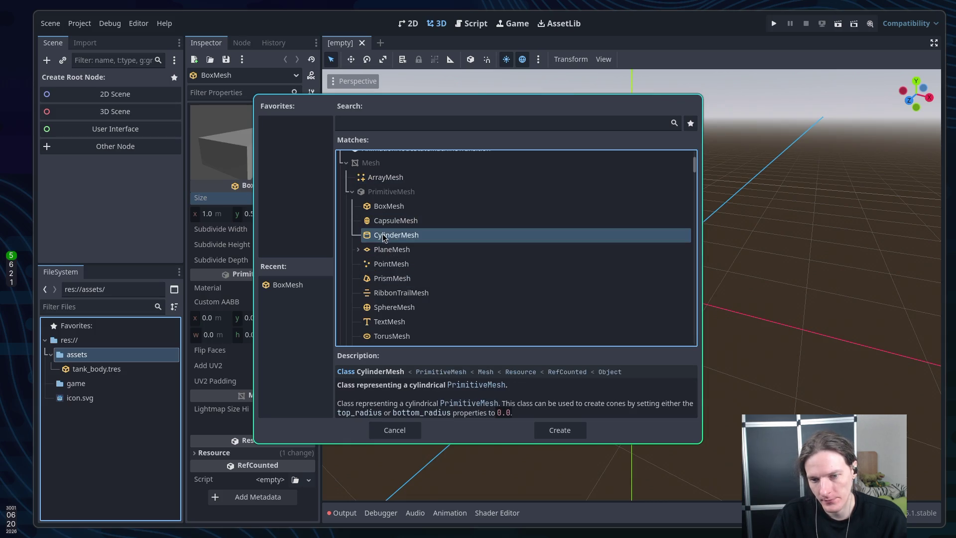
left_click(559, 430)
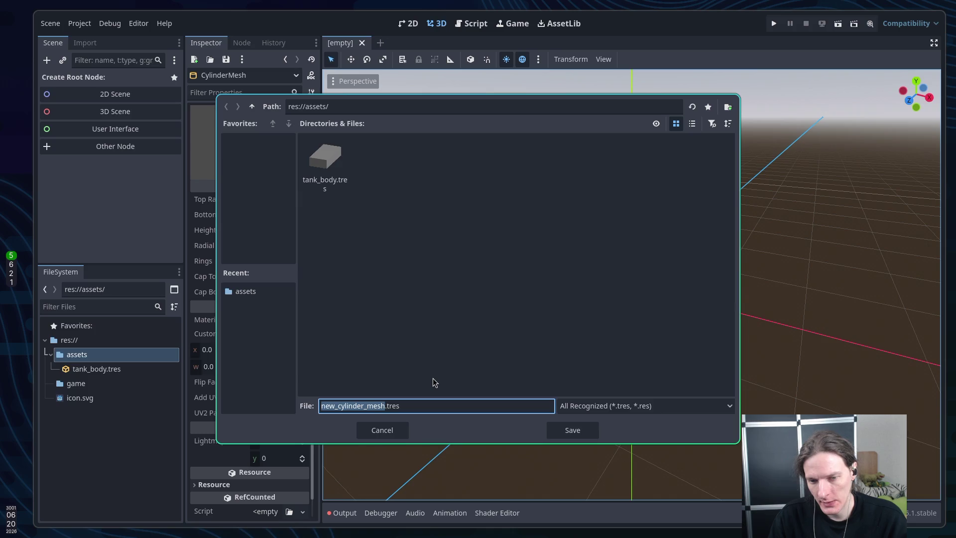
type("gun")
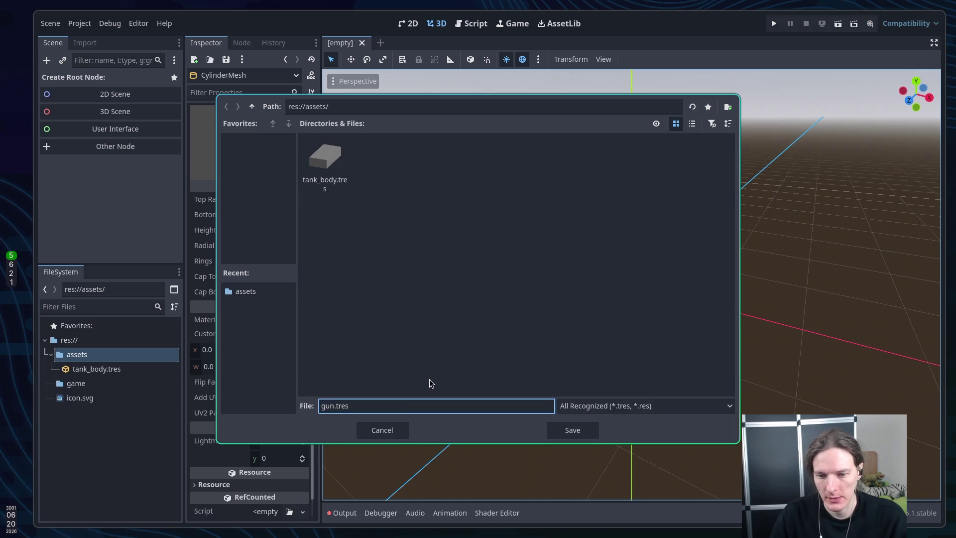
left_click(570, 430)
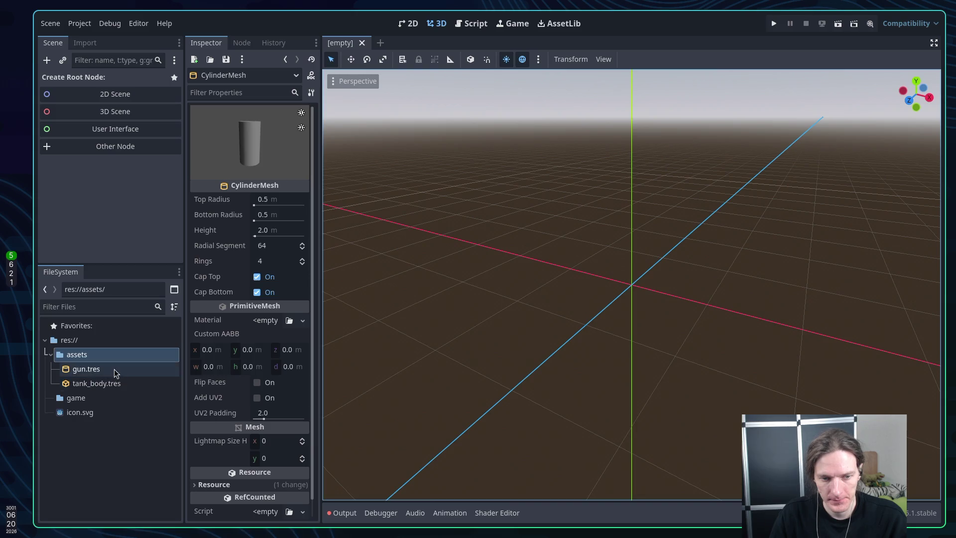
Select gun.tres, show the Output log, and start editing its bottom radius after a terminal check
left_click(114, 370)
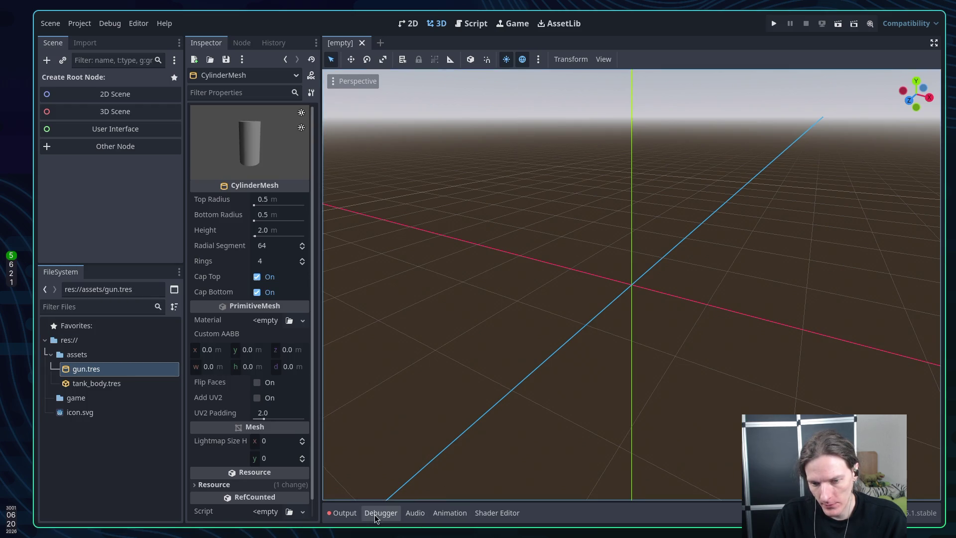
left_click(344, 513)
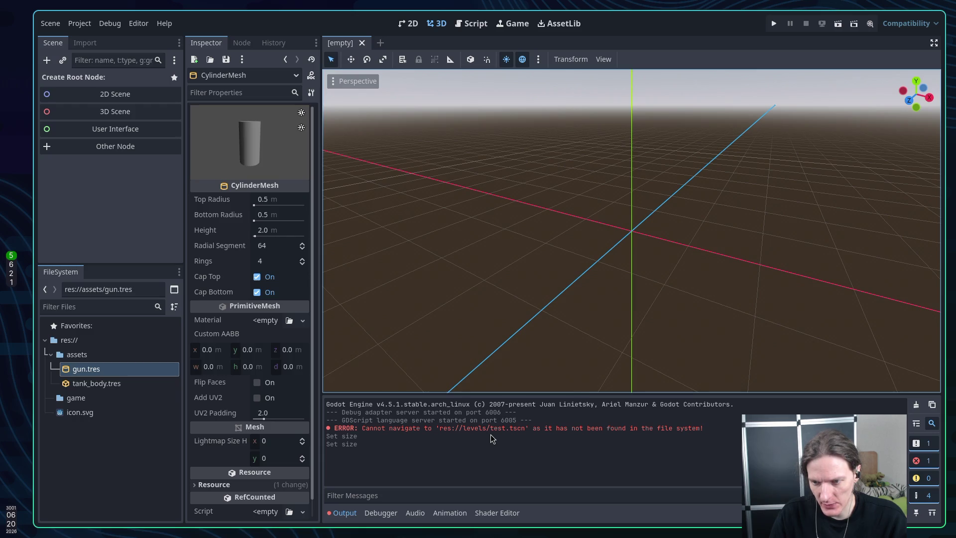
key("super+1")
key("super+5")
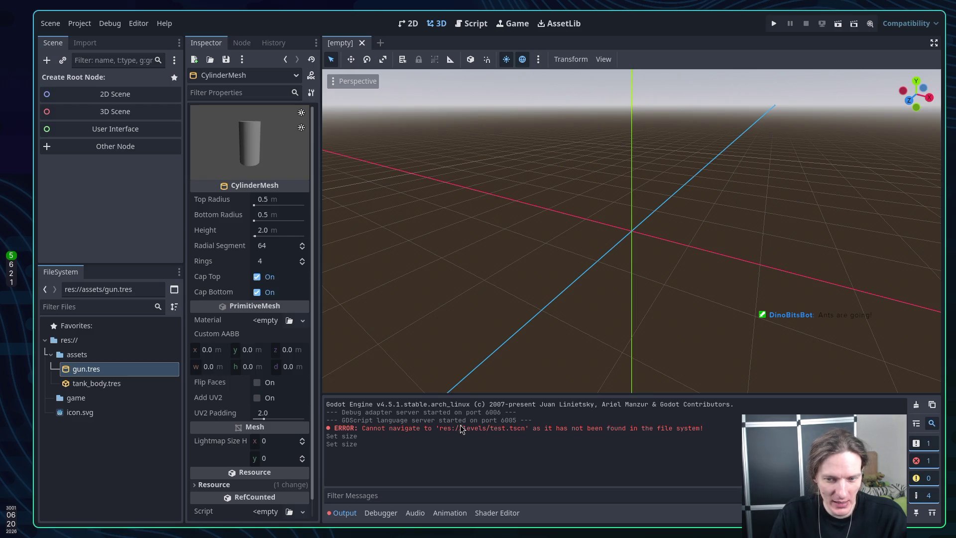
left_click(268, 215)
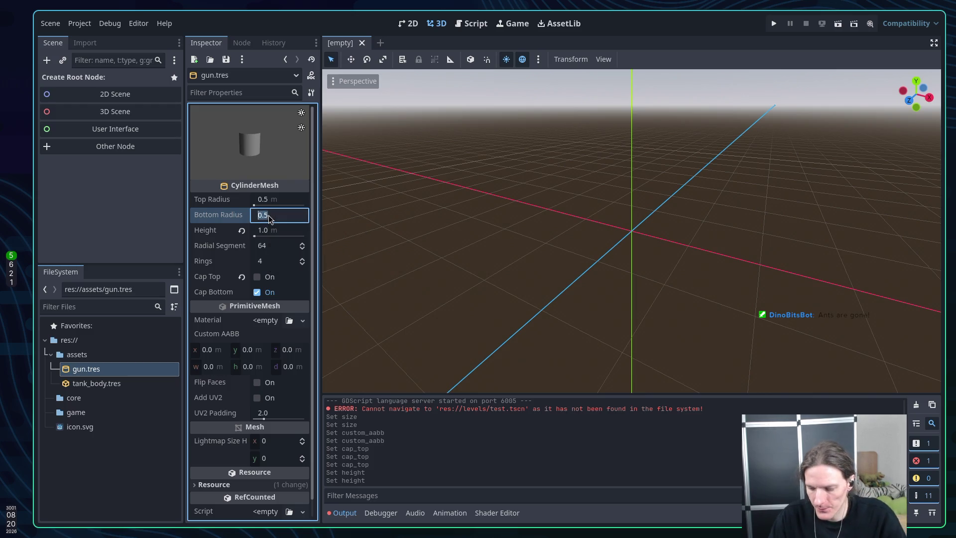
Set the gun cylinder's bottom and top radius to 0.1
type("01")
key("Return")
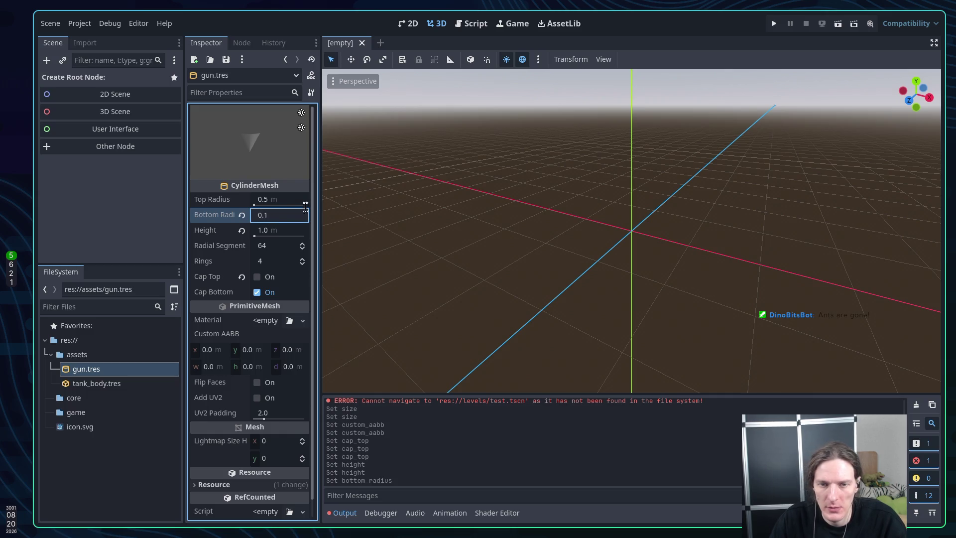
left_click(284, 201)
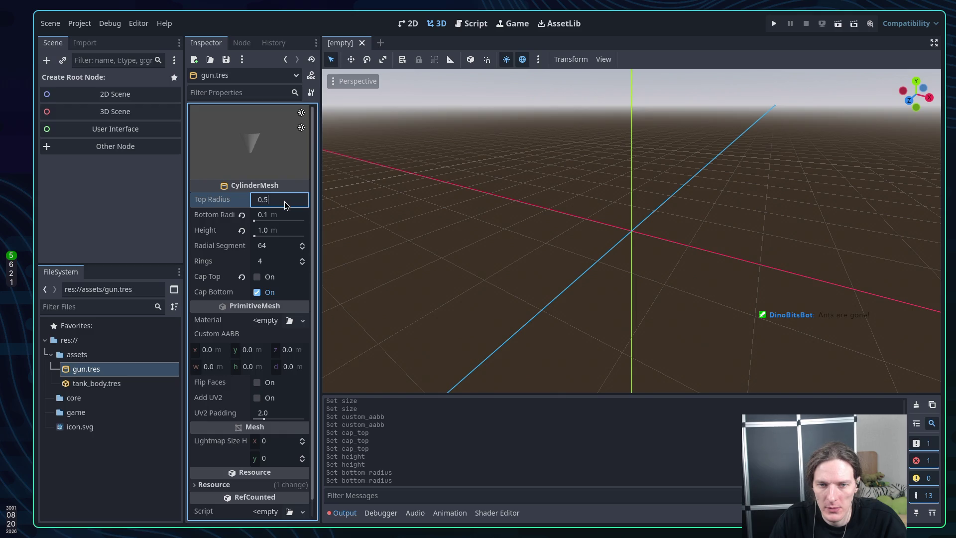
key("Return")
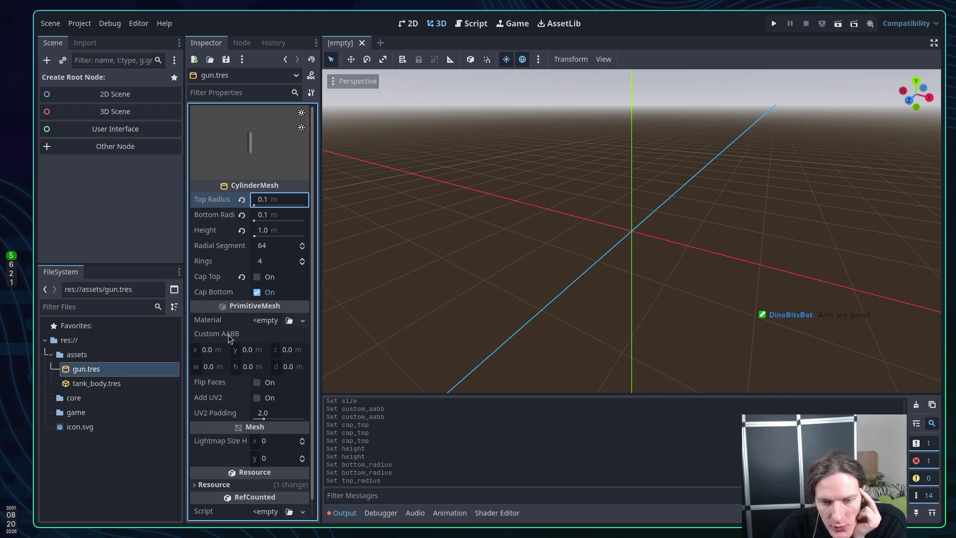
Undo the accidental Custom AABB edits, keeping the radius change, and save gun.tres
left_click_drag(206, 368, 262, 369)
left_click_drag(208, 350, 237, 349)
key("ctrl+z")
key("ctrl+z")
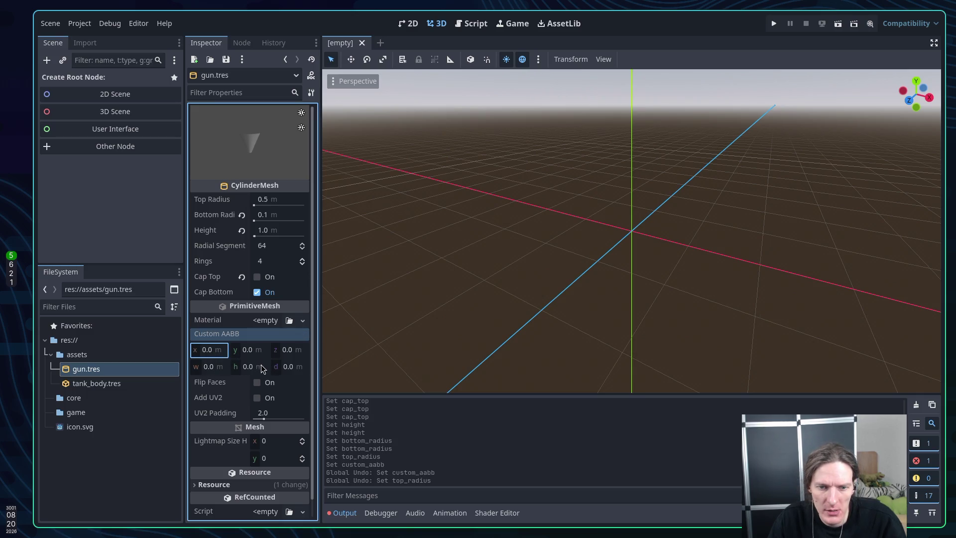
key("ctrl+shift+z")
left_click_drag(209, 349, 236, 349)
key("ctrl+z")
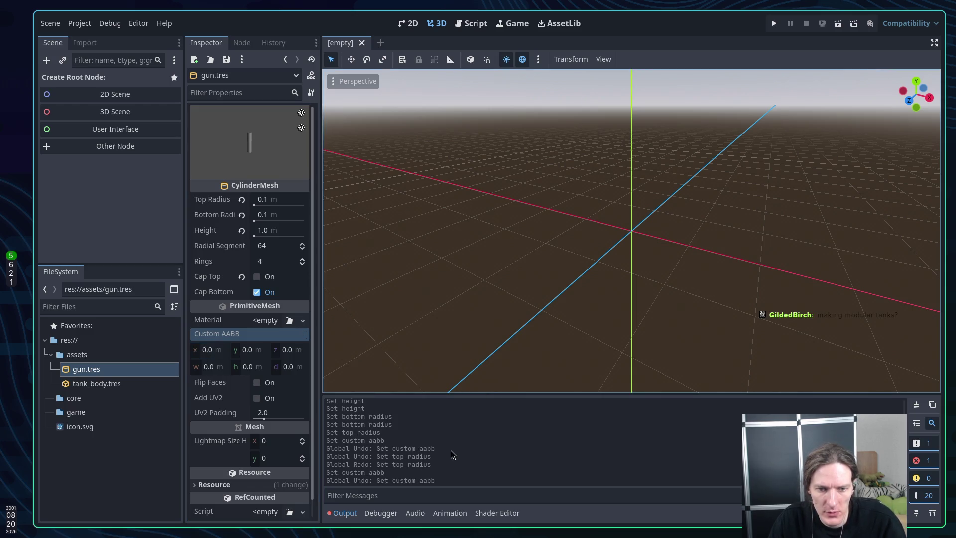
key("ctrl+s")
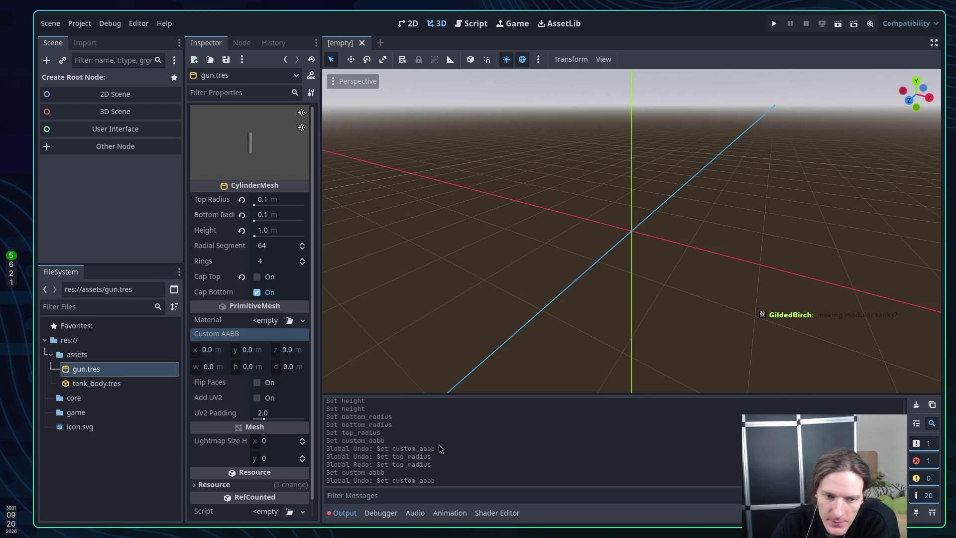
Rename gun.tres to tank_gun.tres in the FileSystem dock
left_click(85, 369)
key("F2")
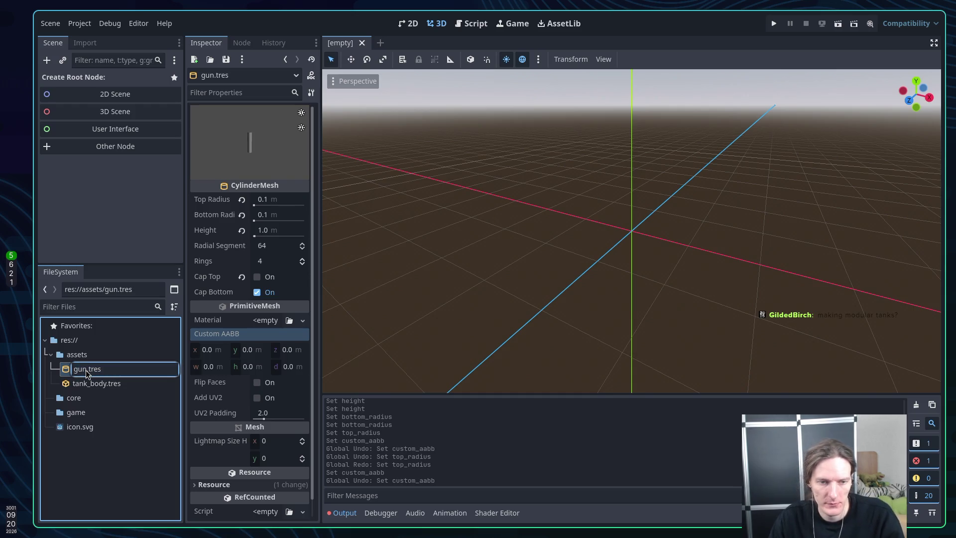
type("_")
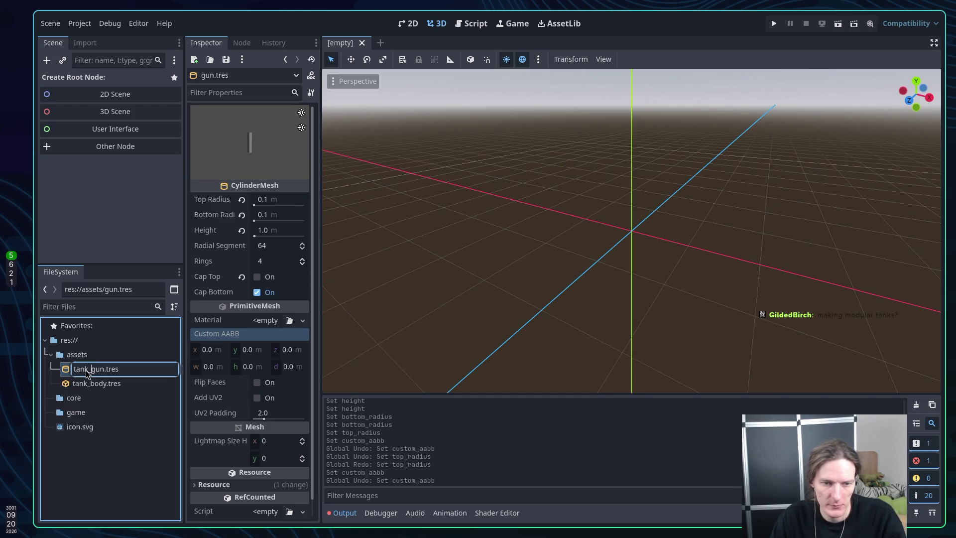
key("Return")
Select tank_body.tres and scroll through its properties to compare it with the gun
left_click(87, 374)
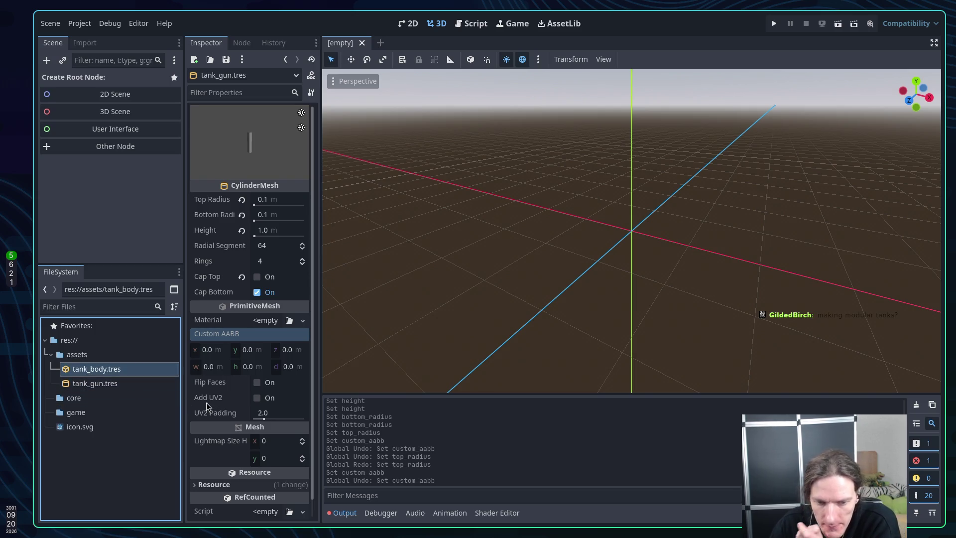
scroll(252, 409, "down", 1)
scroll(249, 407, "up", 1)
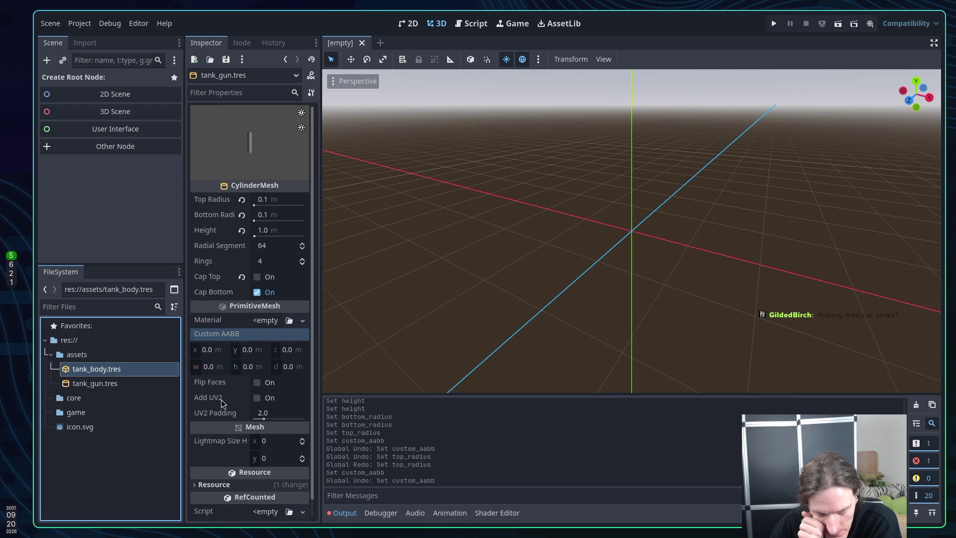
mouse_move(228, 399)
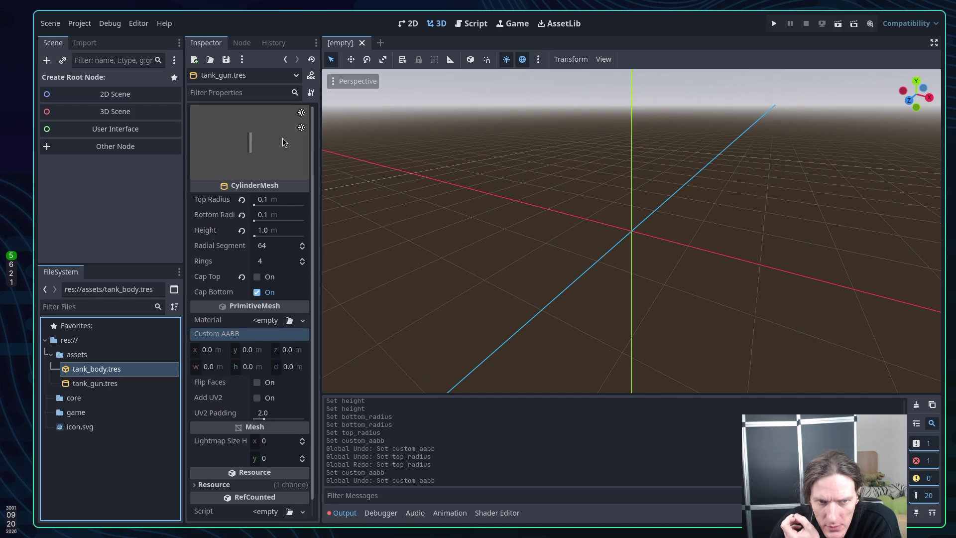
scroll(223, 214, "down", 1)
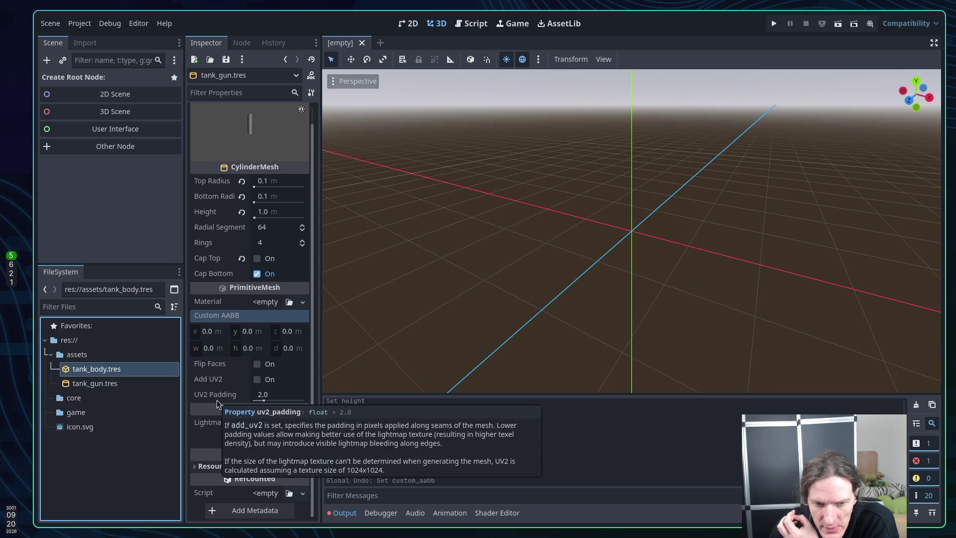
scroll(213, 389, "up", 1)
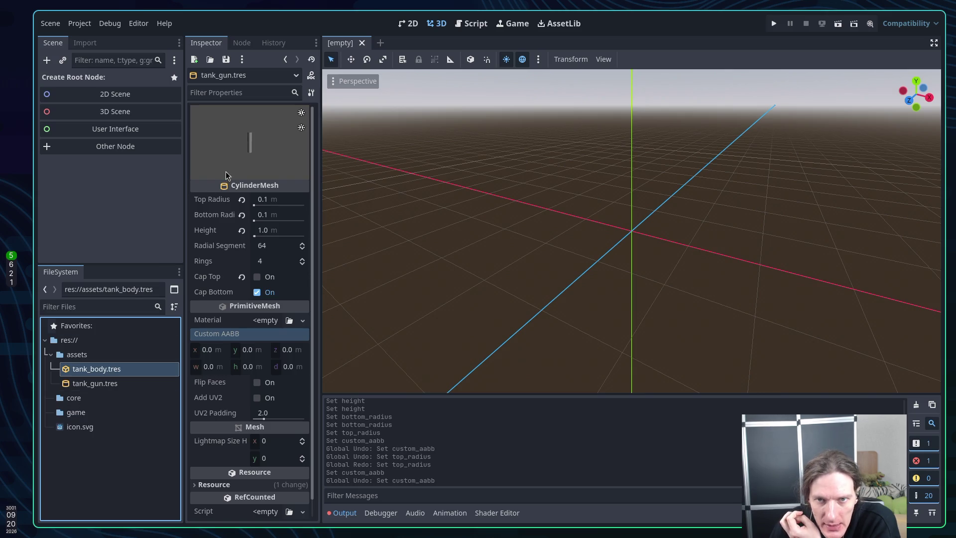
Create a 3D Scene root node named Tank
left_click(92, 111)
key("F2")
type("Tank")
key("Return")
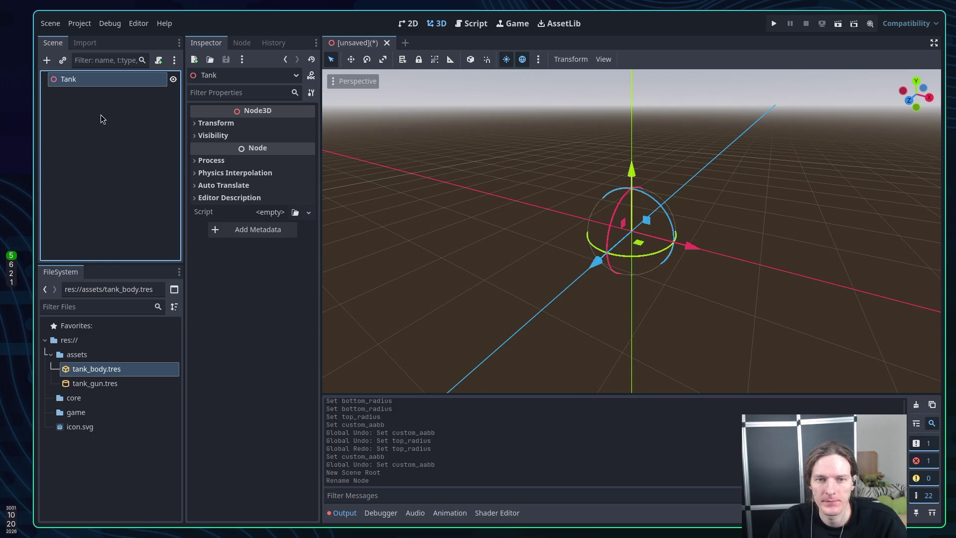
right_click(72, 80)
left_click(64, 112)
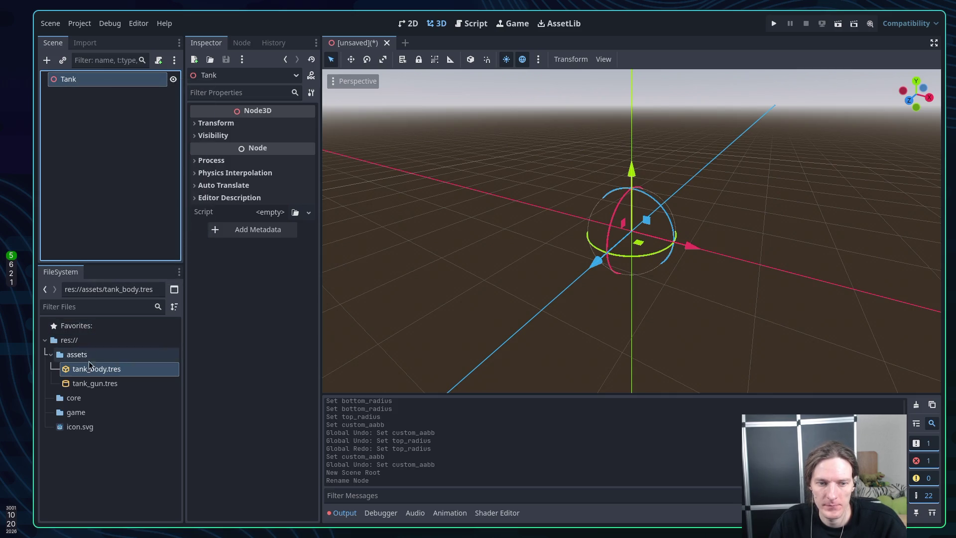
Drag tank_body.tres and tank_gun.tres into the viewport as TankBody and TankGun
left_click(84, 383, "shift")
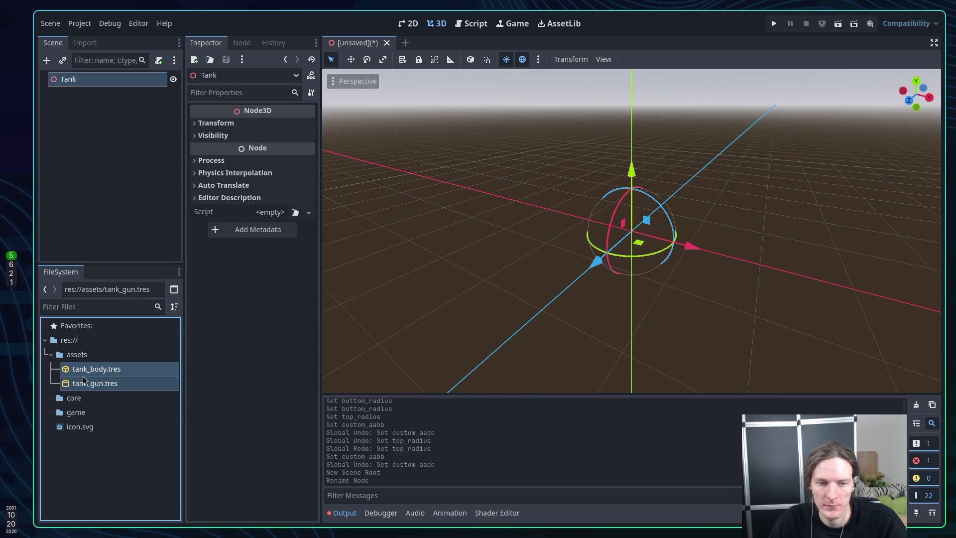
mouse_move(83, 377)
left_mouse_down()
mouse_move(701, 256)
mouse_move(621, 227)
left_mouse_up()
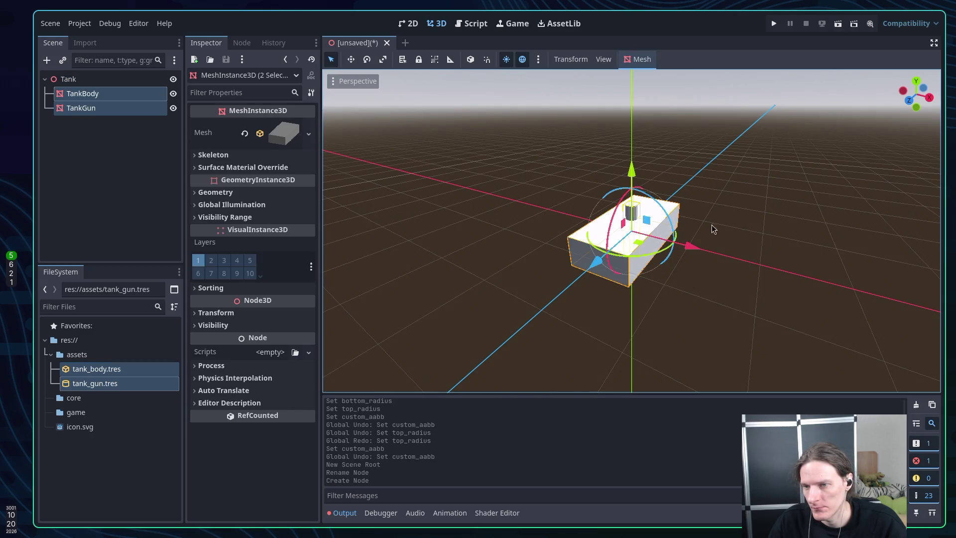
left_click_drag(715, 224, 625, 213)
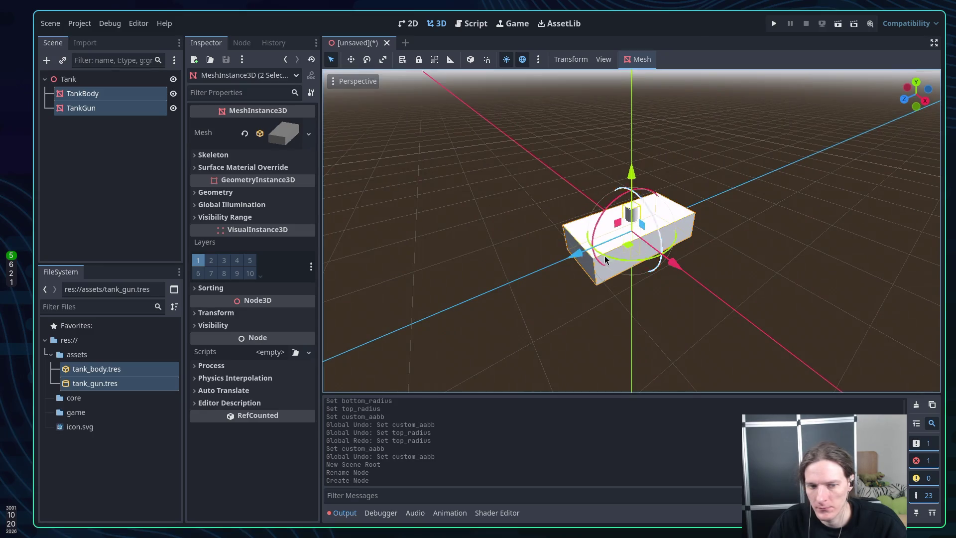
Rotate TankGun about the X axis so the barrel lies horizontally, undoing the extra moves
left_click(127, 113)
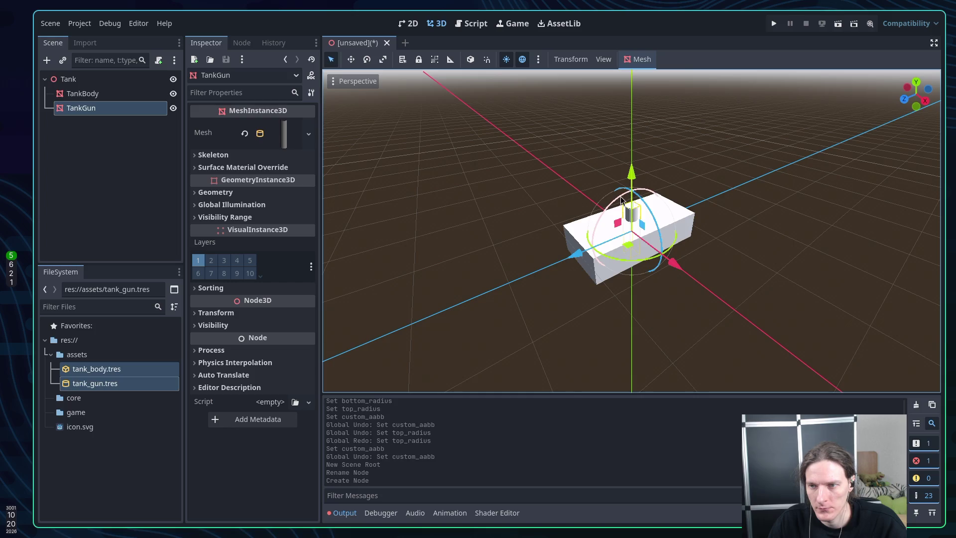
left_click_drag(622, 200, 590, 253)
mouse_move(631, 173)
left_mouse_down()
mouse_move(630, 130)
mouse_move(717, 153)
mouse_move(662, 127)
mouse_move(867, 135)
mouse_move(670, 133)
left_mouse_up()
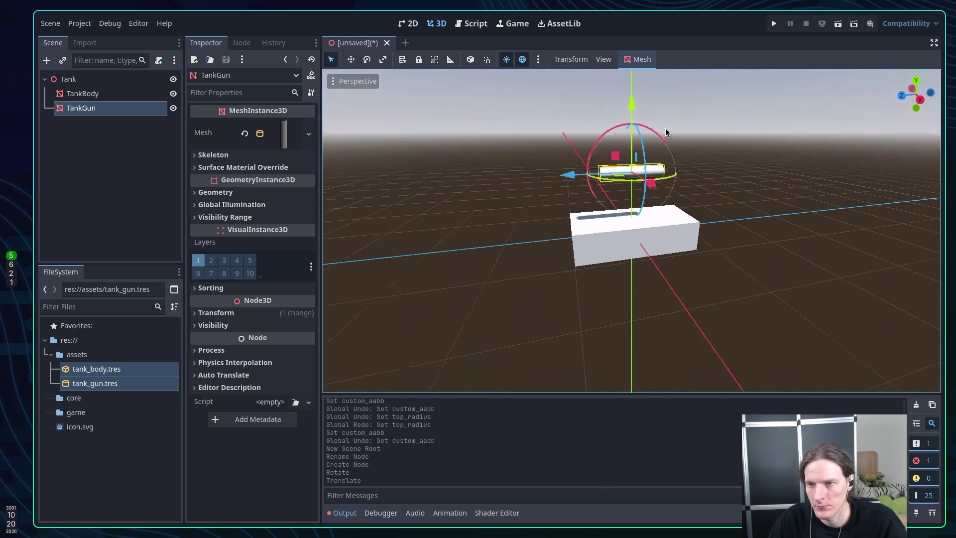
left_click_drag(632, 105, 635, 157)
left_click_drag(572, 212, 539, 213)
key("ctrl+z")
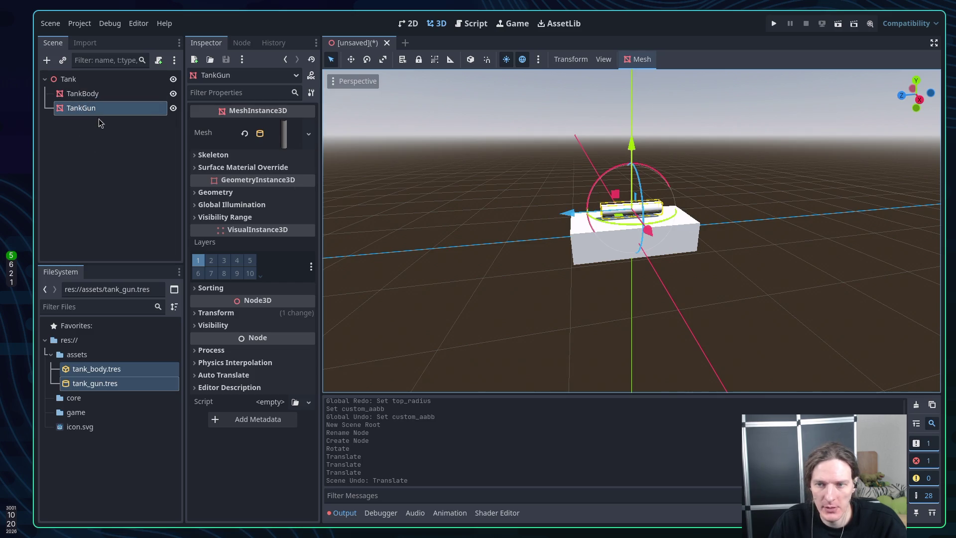
key("ctrl+z")
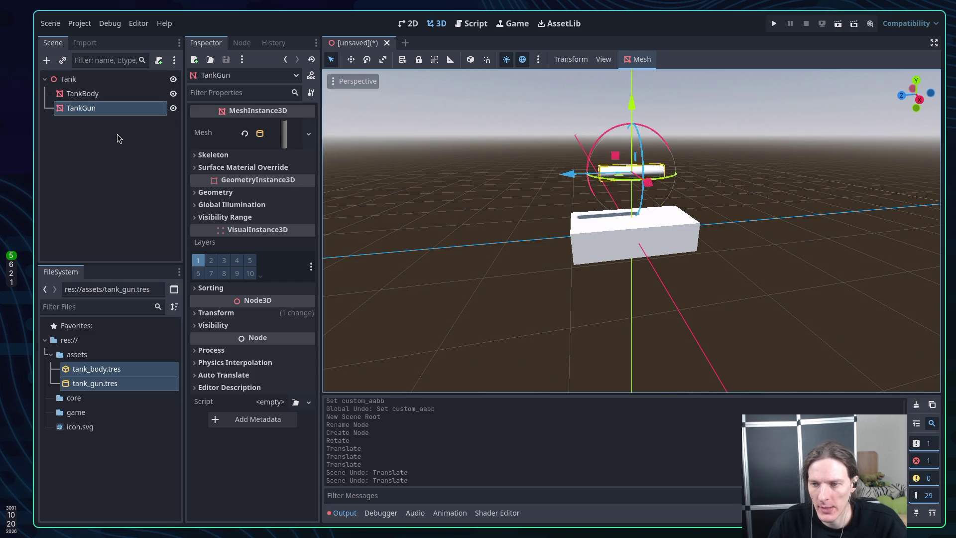
key("ctrl+z")
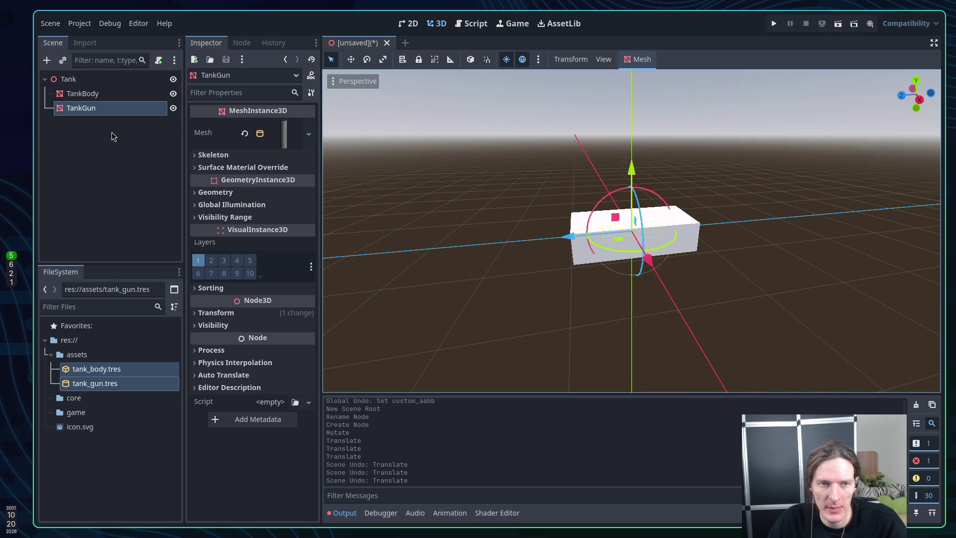
left_click(84, 79)
Add a Node3D child under the Tank root
right_click(83, 78)
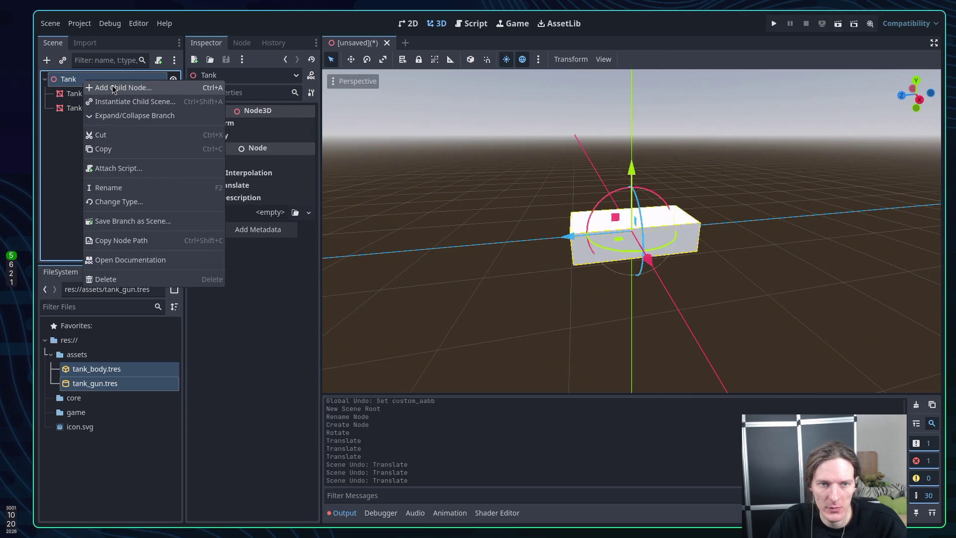
left_click(114, 88)
type("n")
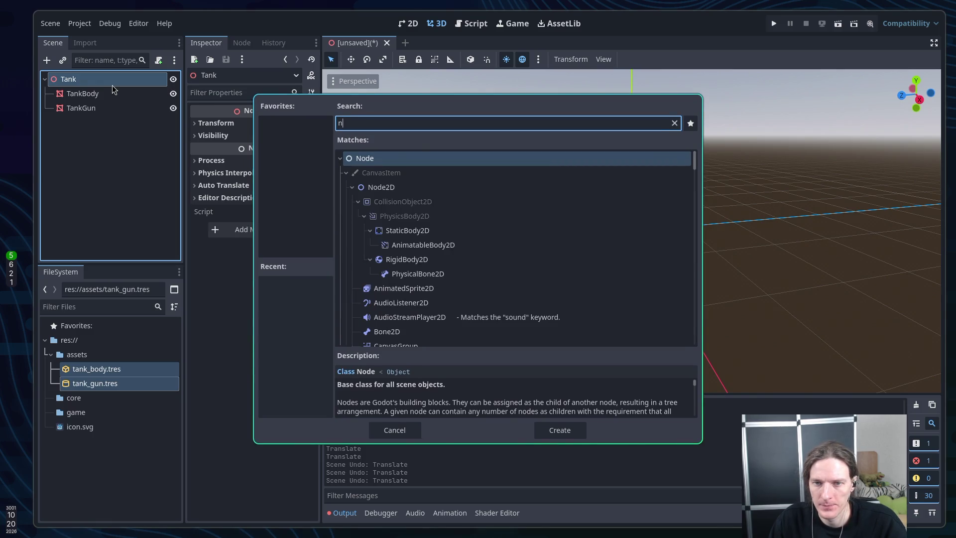
type("ode")
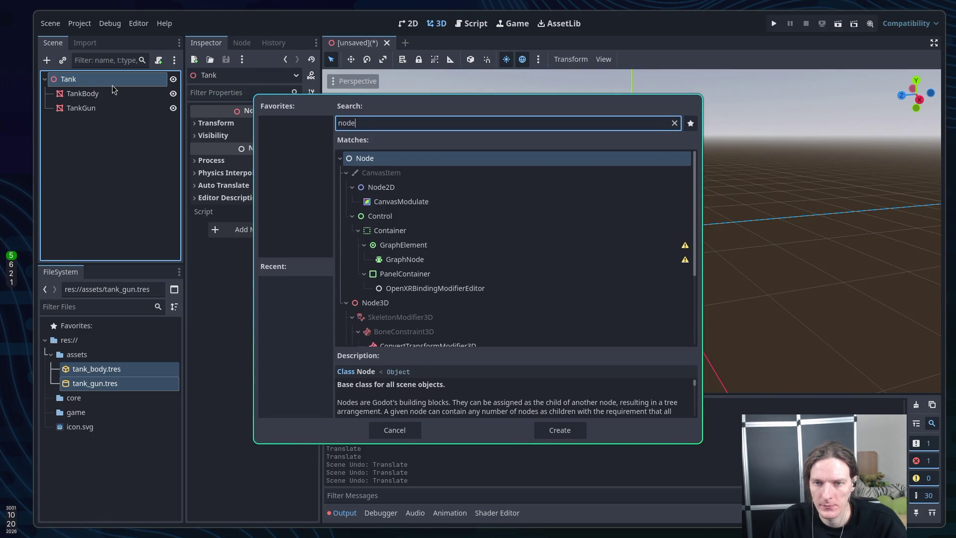
type("3d")
key("BackSpace")
key("BackSpace")
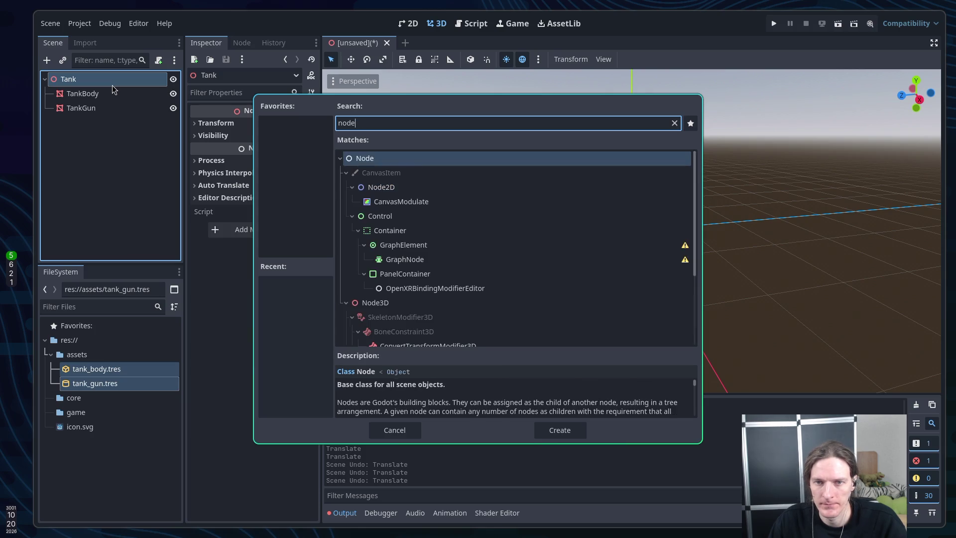
type("3d")
key("Return")
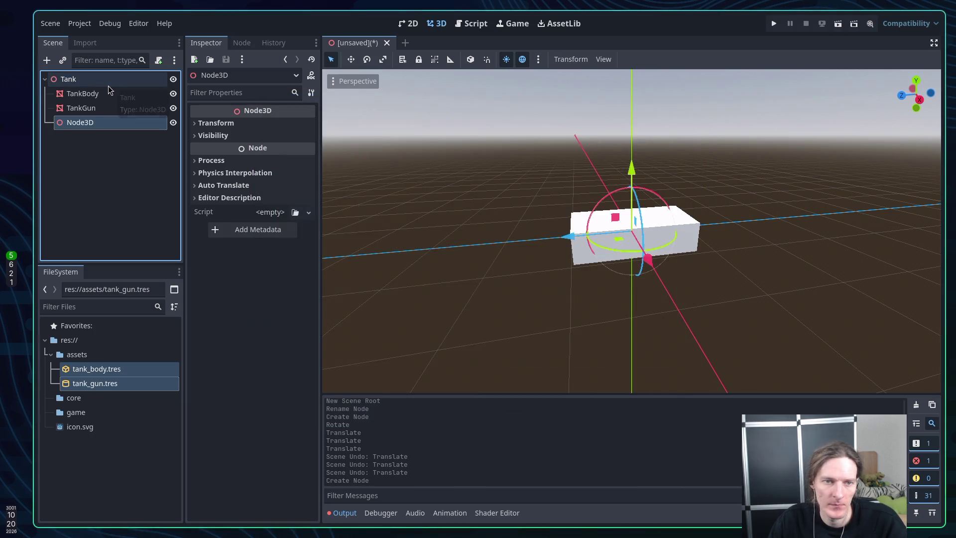
Parent TankGun to the Node3D, raise the node, and shift the gun along Z
left_click_drag(84, 109, 83, 122)
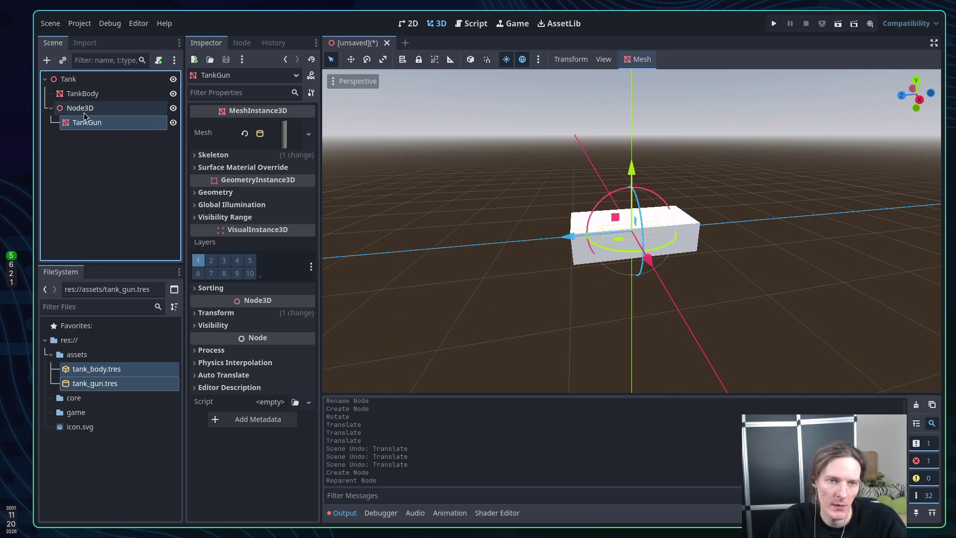
left_click(84, 110)
mouse_move(633, 166)
left_mouse_down()
mouse_move(631, 127)
mouse_move(627, 142)
left_mouse_up()
key("ctrl+s")
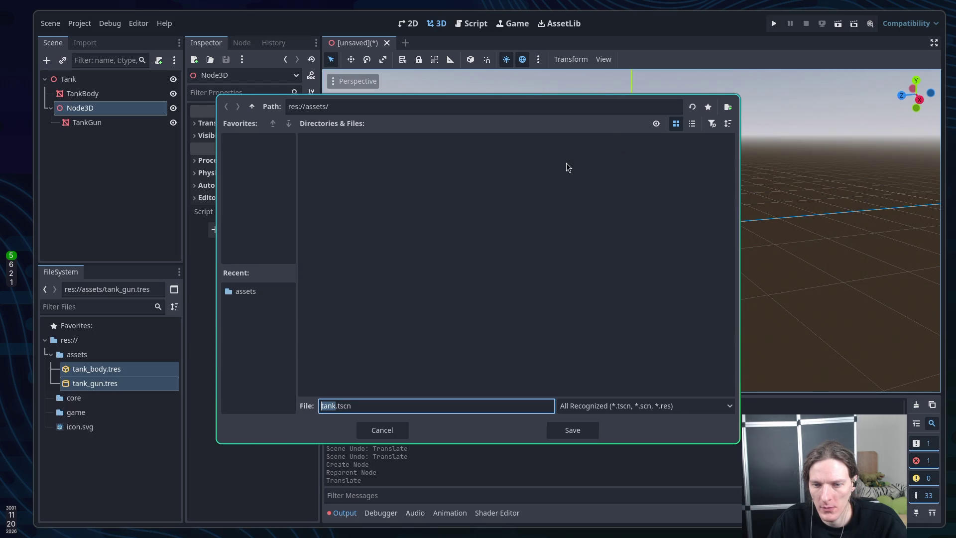
key("Escape")
left_click(94, 123)
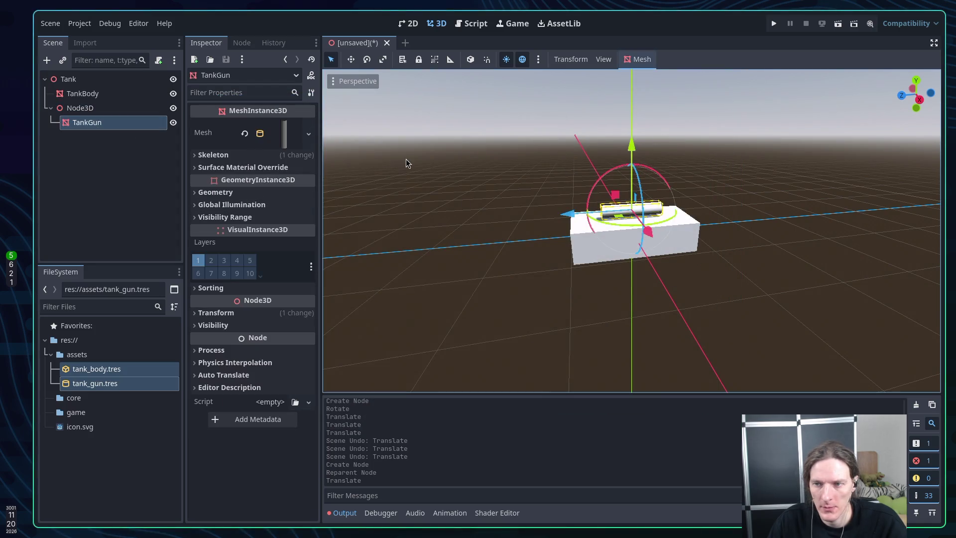
left_click_drag(570, 217, 536, 215)
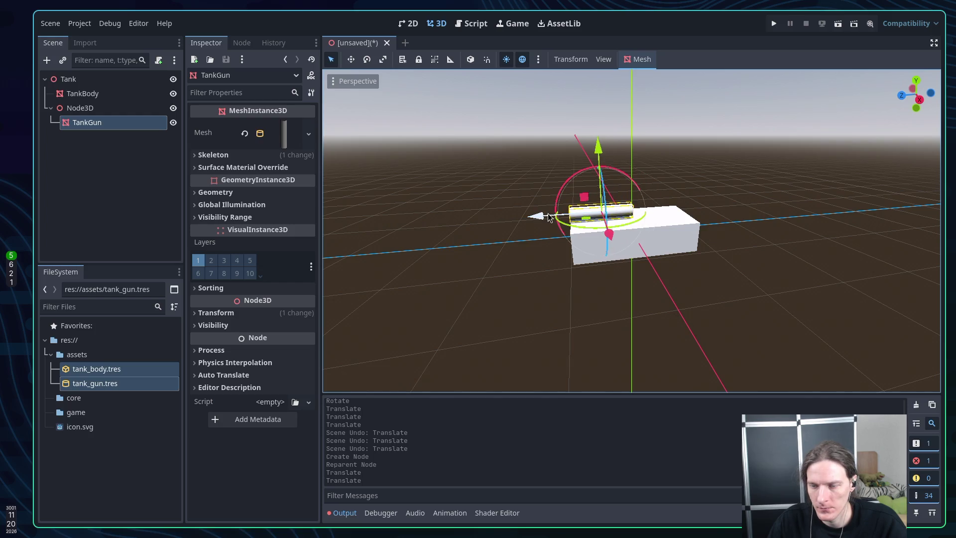
Save the scene as tank.tscn in the game folder, adding it to favourites
key("ctrl+s")
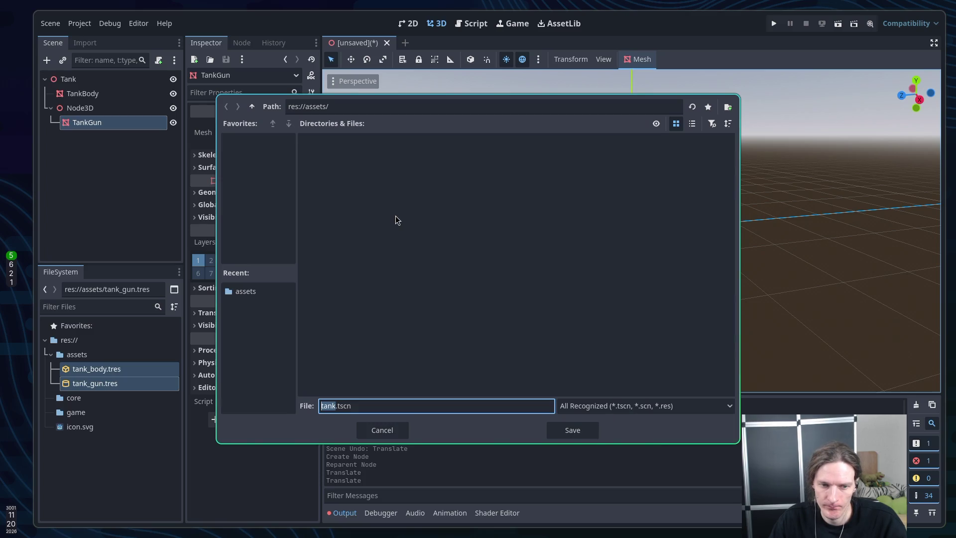
left_click(253, 107)
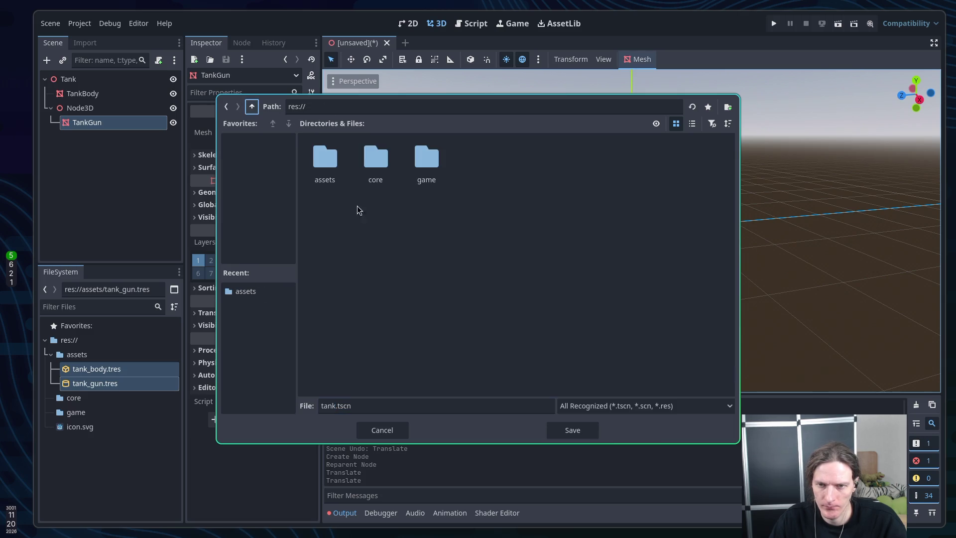
left_click(421, 175)
double_click(429, 170)
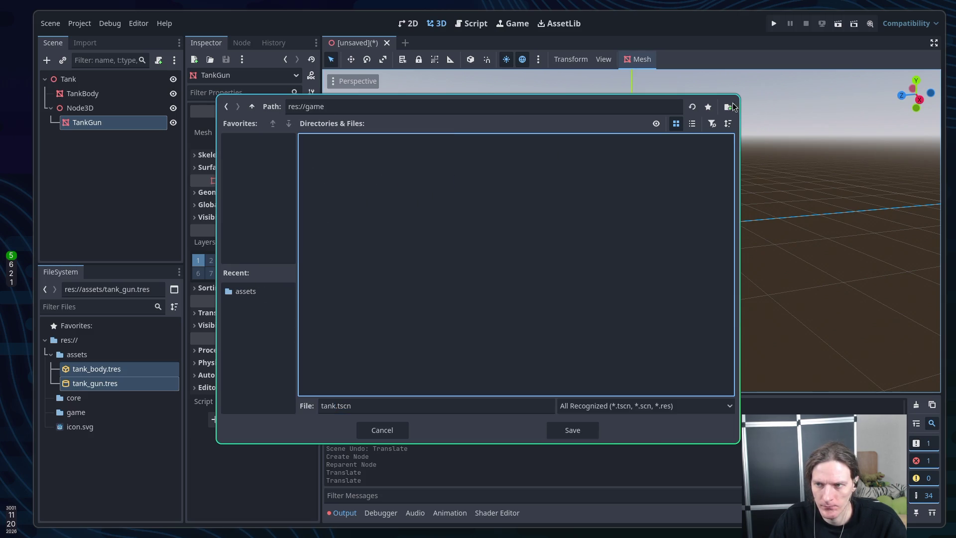
left_click(707, 108)
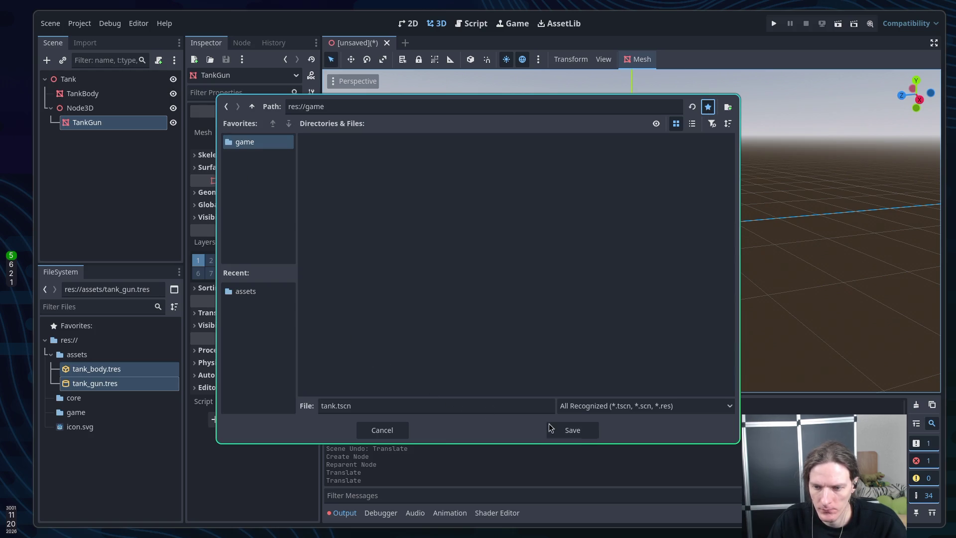
left_click(570, 429)
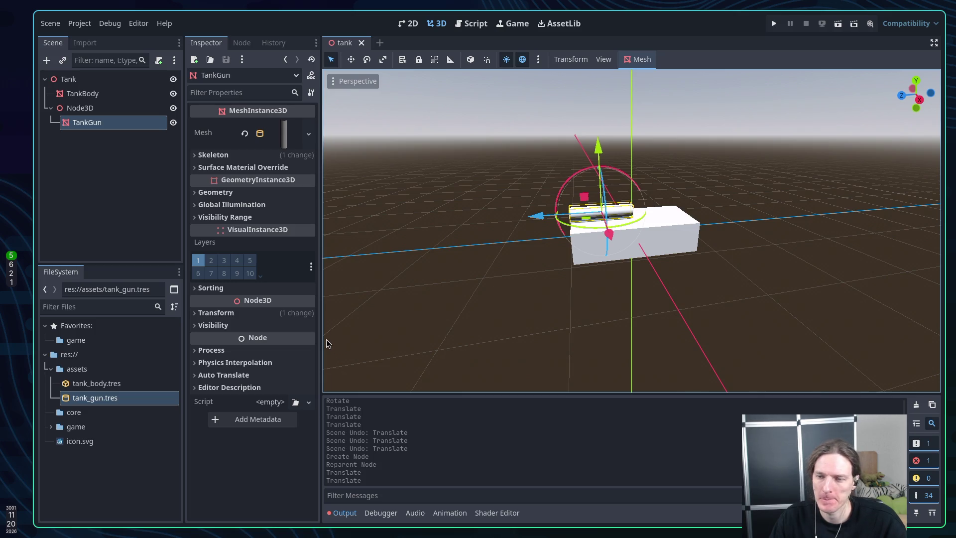
Rename the Node3D to Turret
left_click(82, 191)
left_click(83, 110)
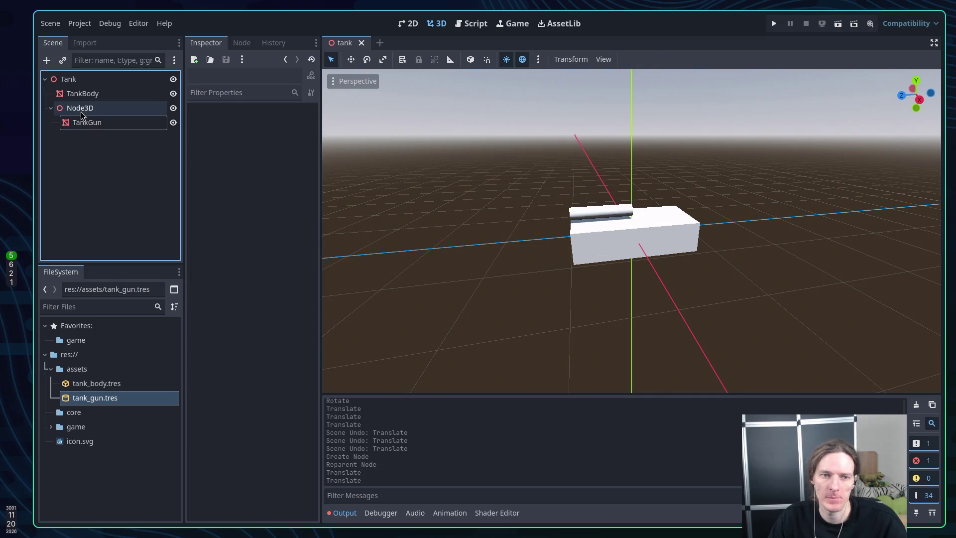
left_click(83, 111)
type("Turret")
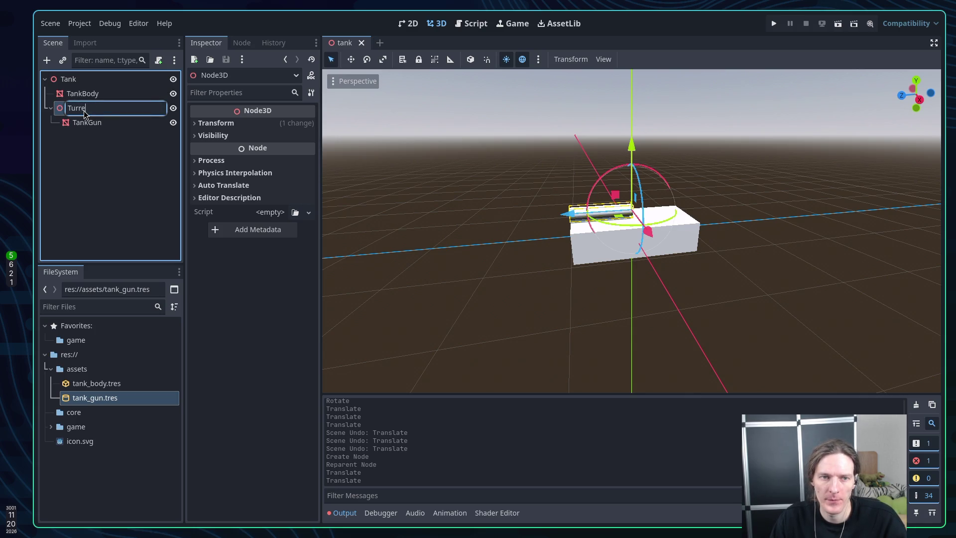
key("Return")
left_click(87, 145)
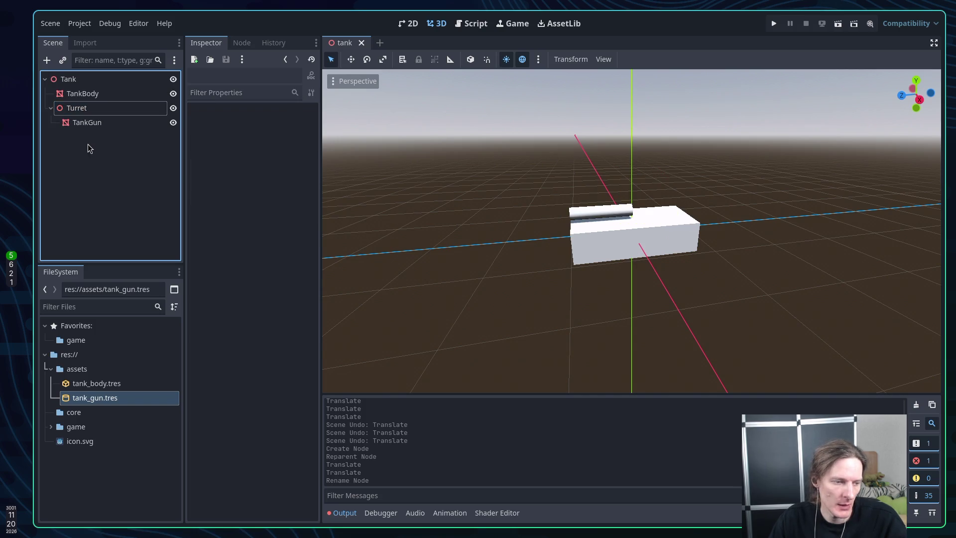
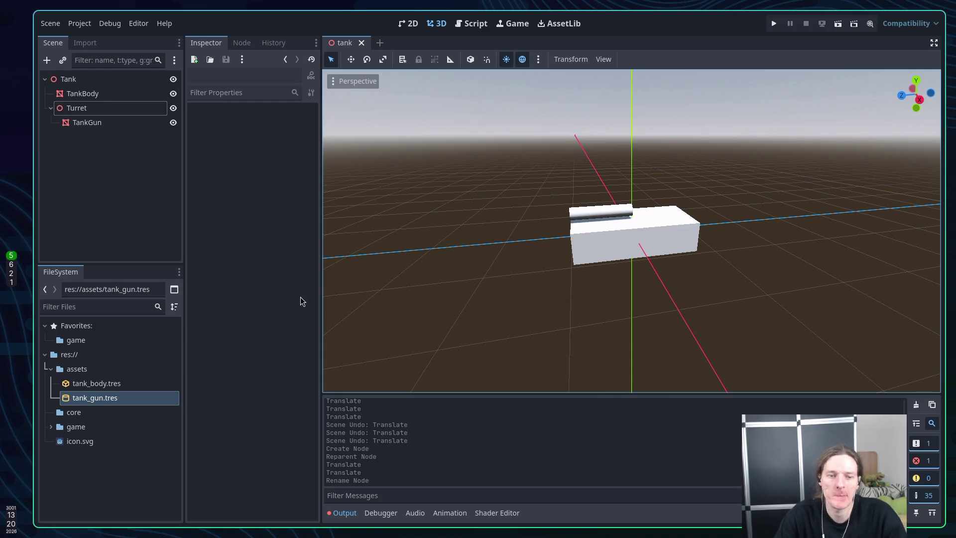
Begin creating a new script in the core folder, then abandon it
right_click(85, 412)
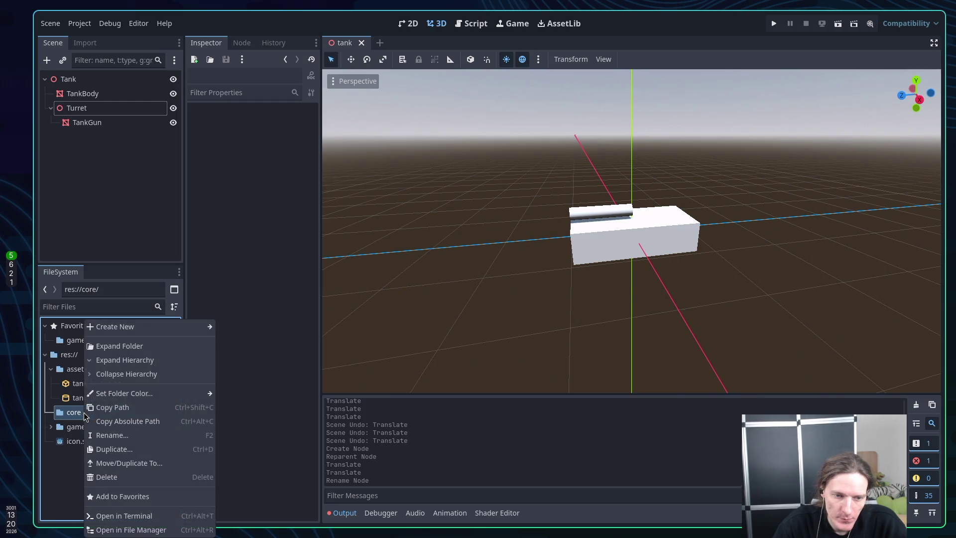
mouse_move(133, 325)
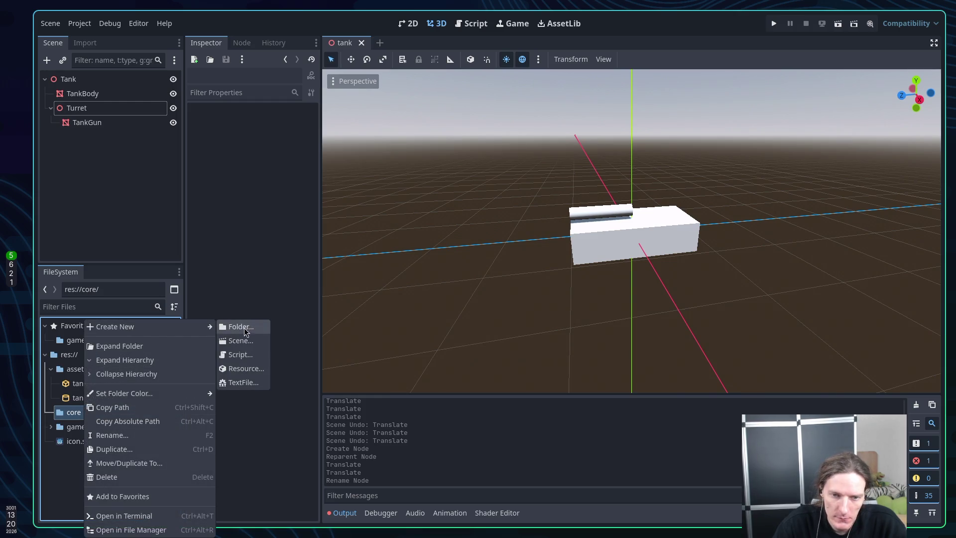
left_click(237, 358)
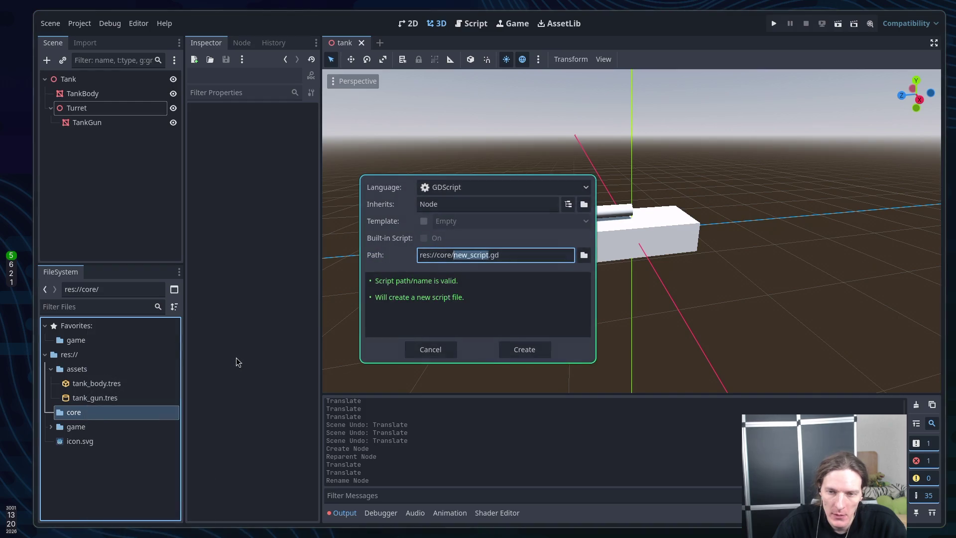
key("Escape")
right_click(113, 80)
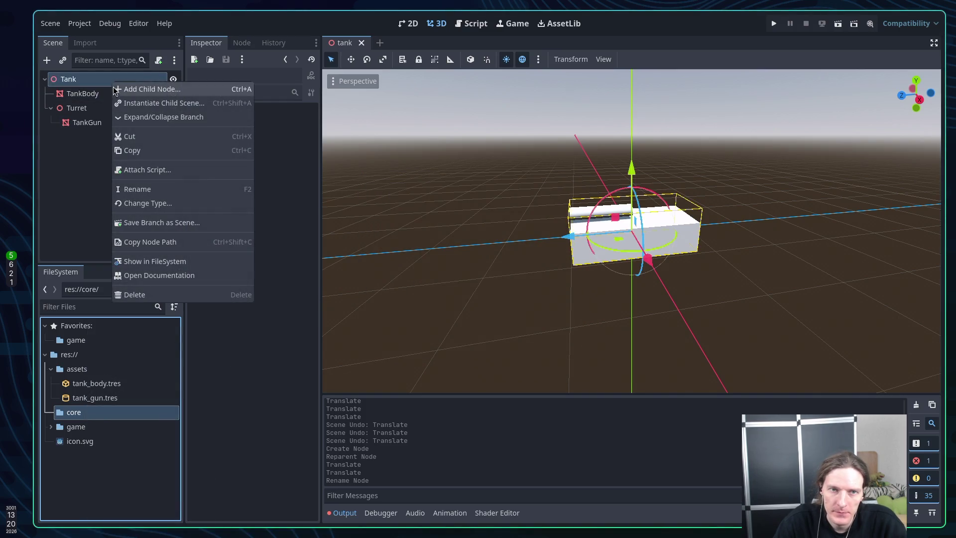
left_click(160, 63)
Start attaching a script to Tank with a core path, then cancel it
left_click(159, 62)
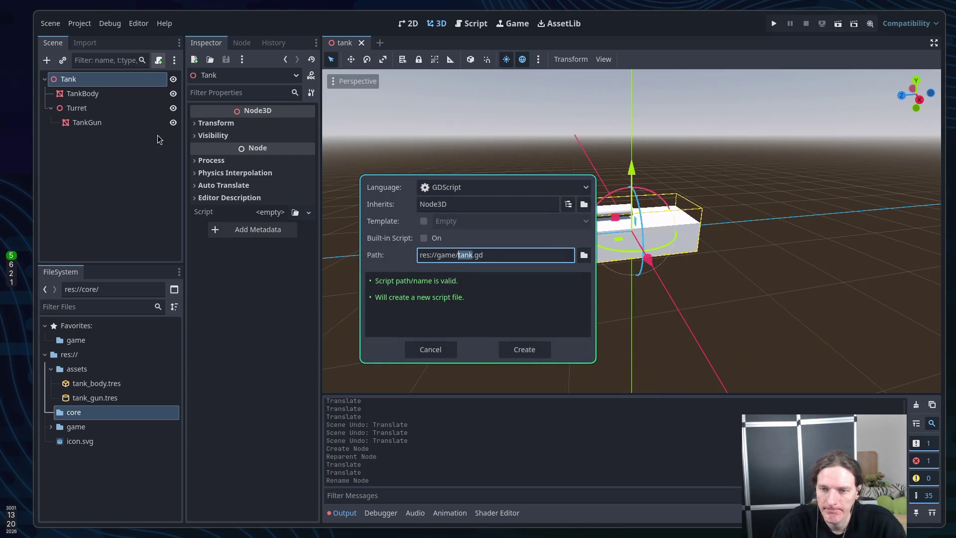
key("Right")
key("Left")
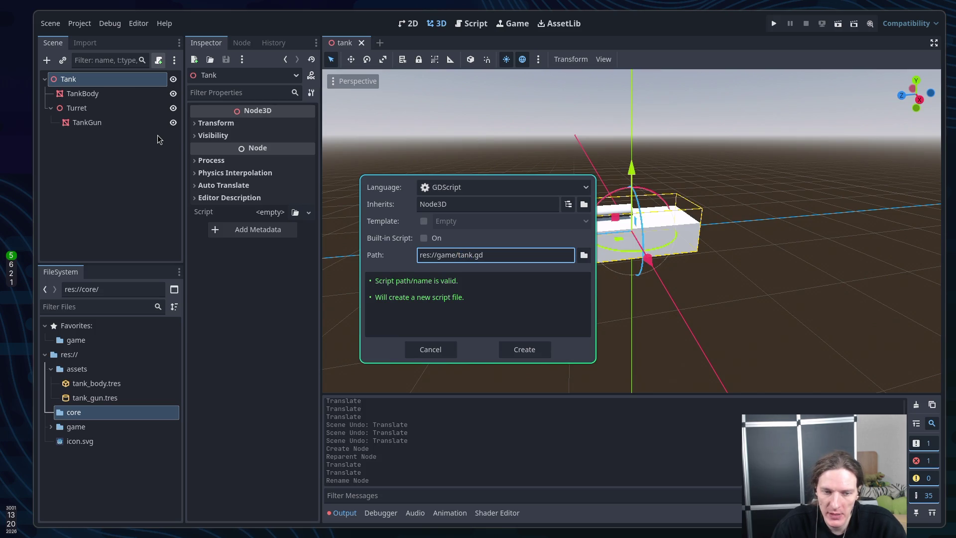
key("BackSpace")
key("BackSpace")
key("BackSpace")
type("core")
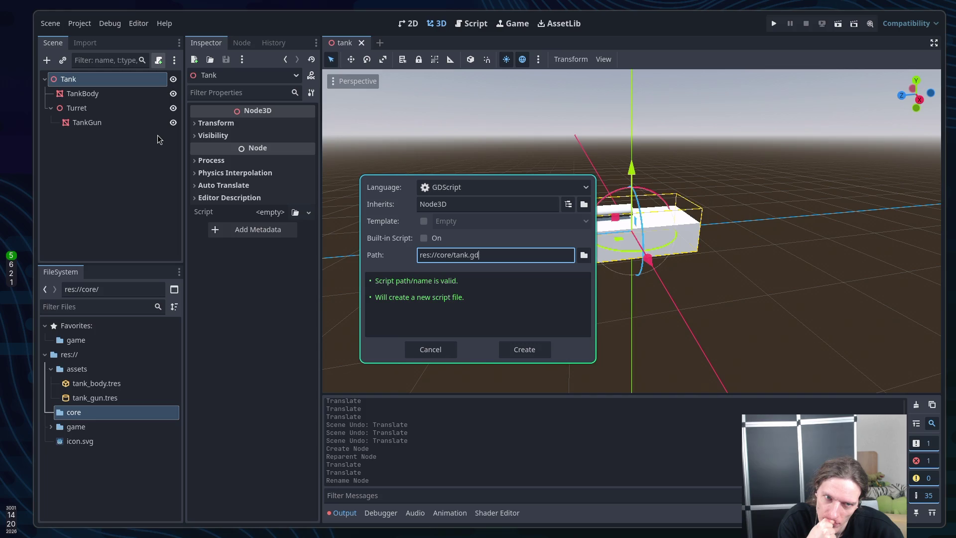
key("Escape")
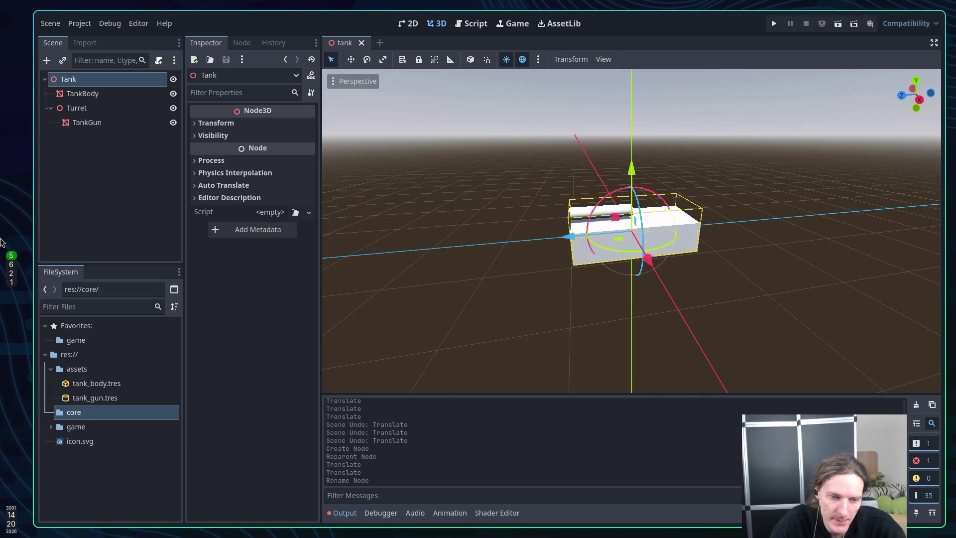
Create a tank folder inside game and move tank.tscn into it
left_click(52, 427)
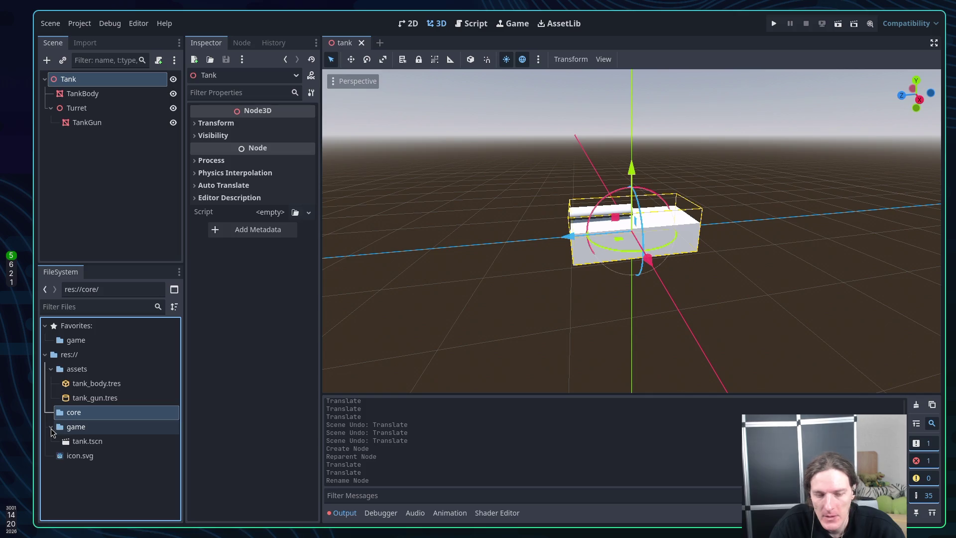
right_click(74, 427)
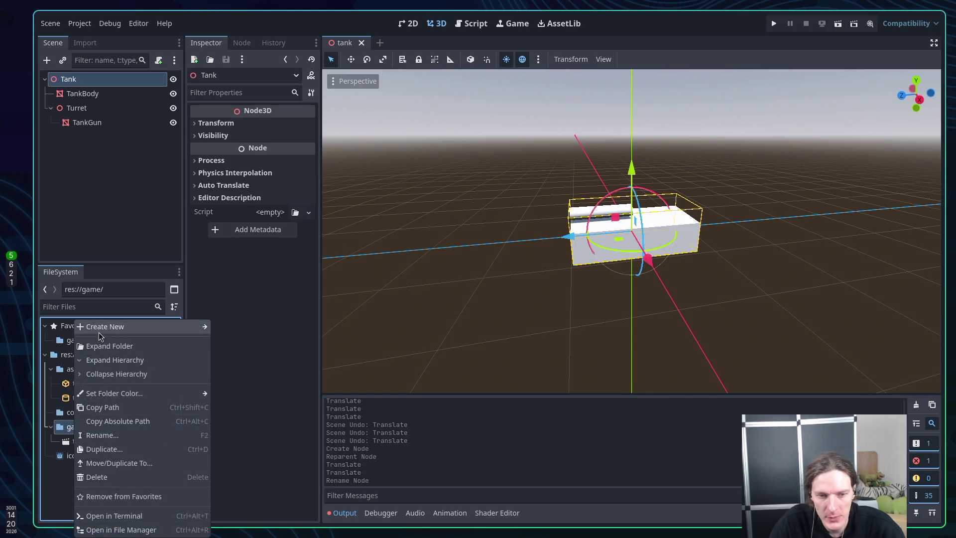
mouse_move(100, 330)
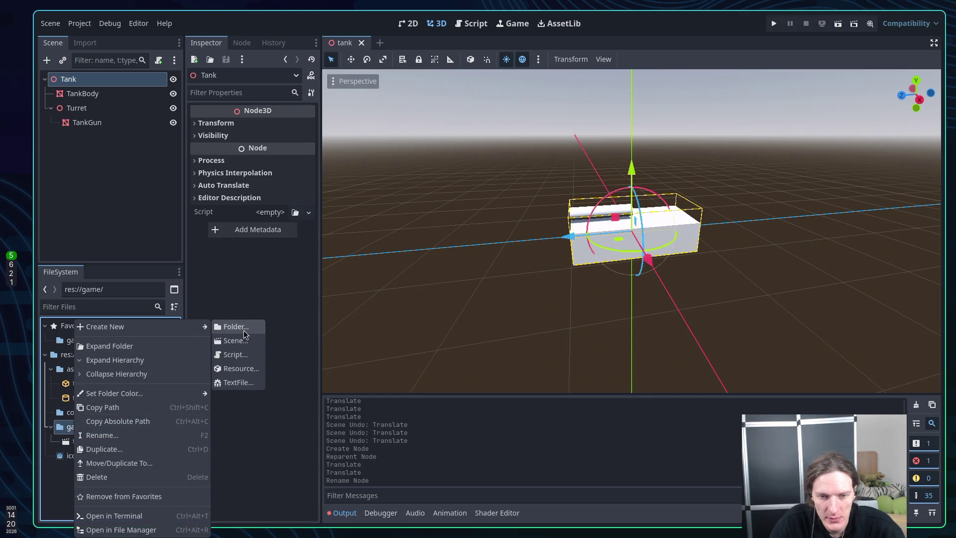
left_click(244, 330)
key("BackSpace")
type("tank")
key("Return")
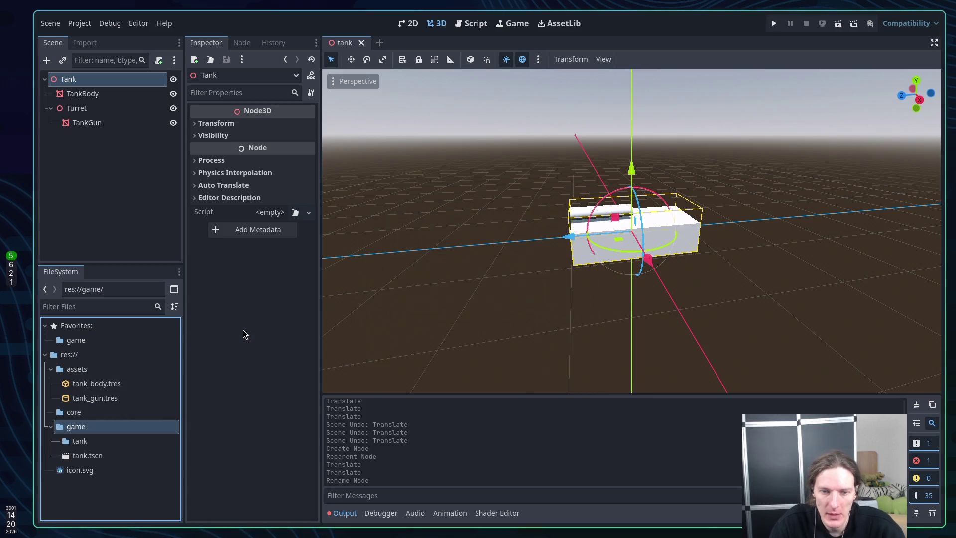
mouse_move(85, 455)
left_mouse_down()
mouse_move(70, 443)
mouse_move(79, 441)
left_mouse_up()
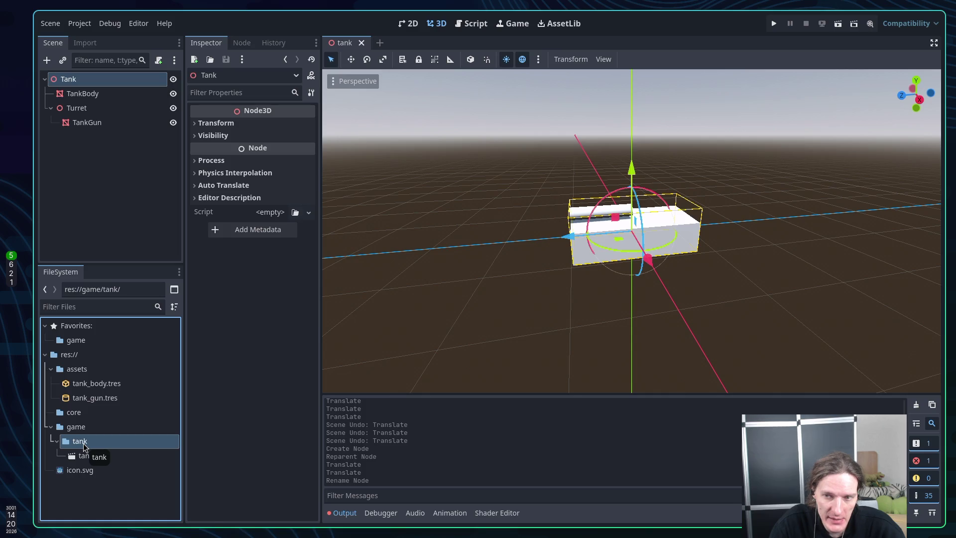
Attach a new script res://game/tank/tank.gd to the Tank node
right_click(83, 443)
mouse_move(99, 327)
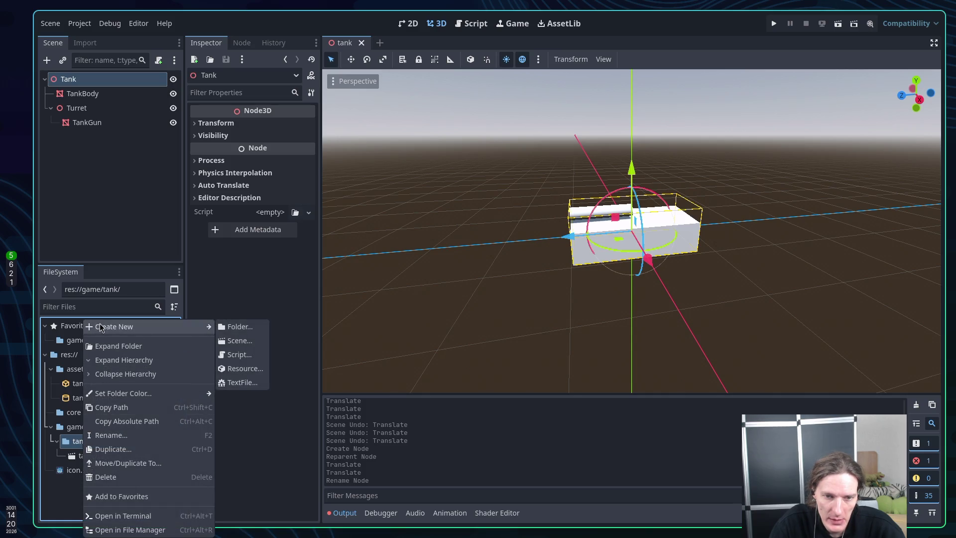
left_click(257, 436)
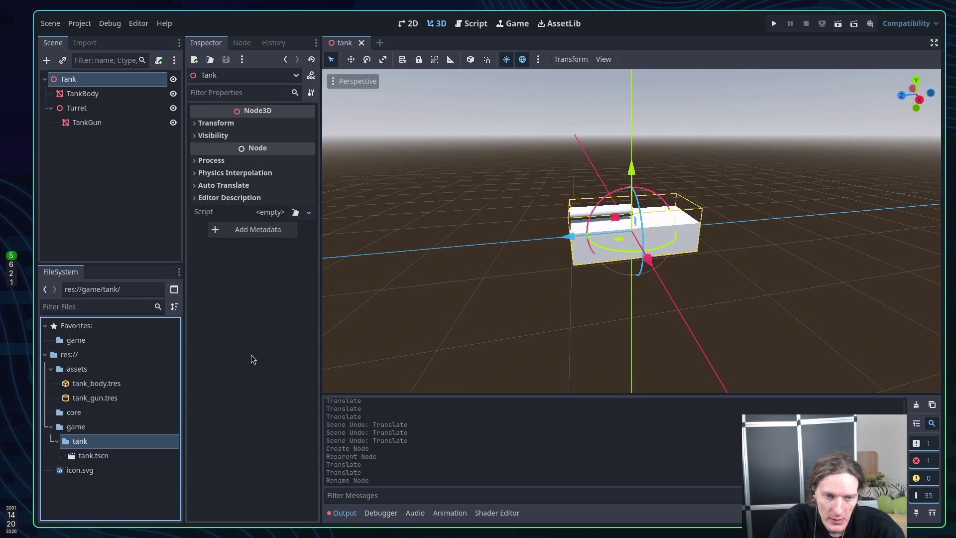
left_click(159, 61)
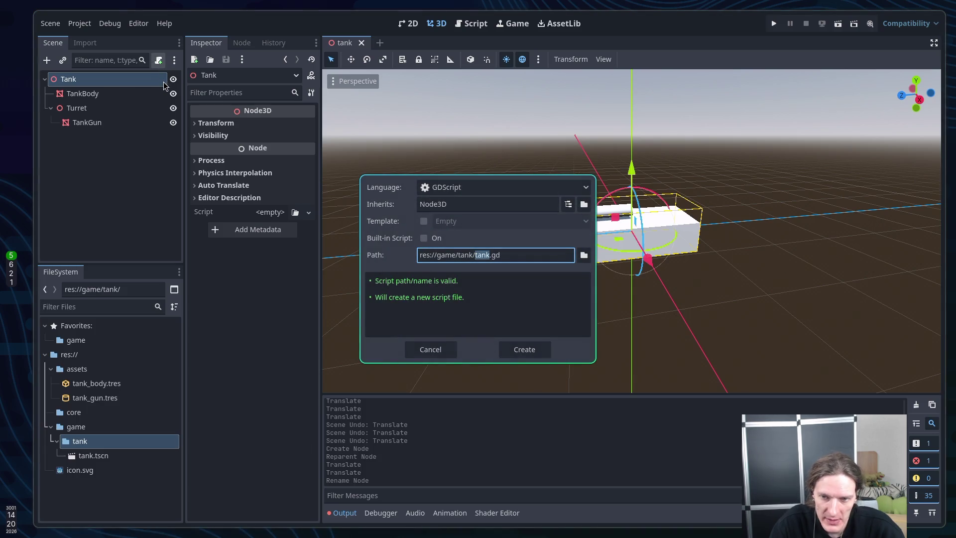
key("Return")
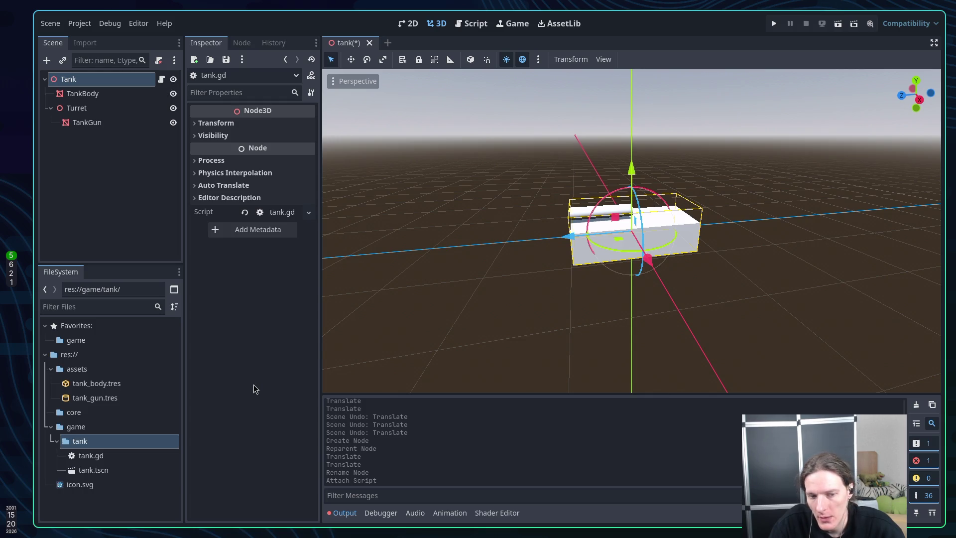
Save the tank scene with Ctrl+S and switch to the Script workspace
left_click(161, 80)
key("ctrl+s")
left_click(479, 24)
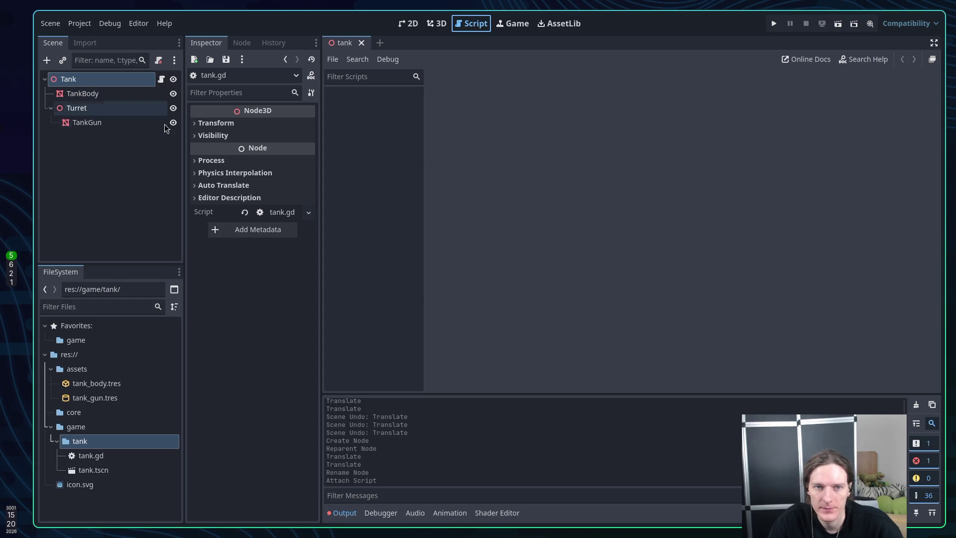
Launch Neovim with nv in the terminal and open the last-defender project
key("super+1")
type("nv")
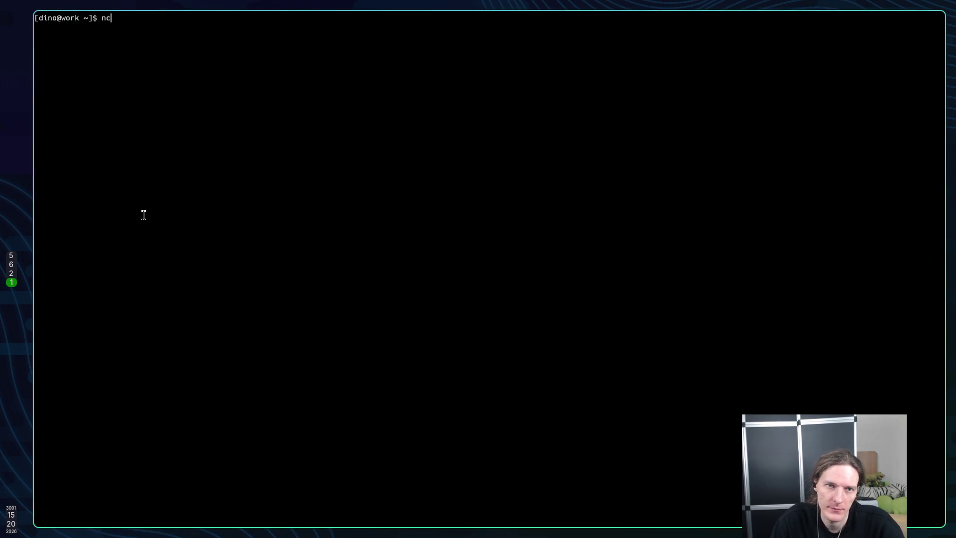
key("Return")
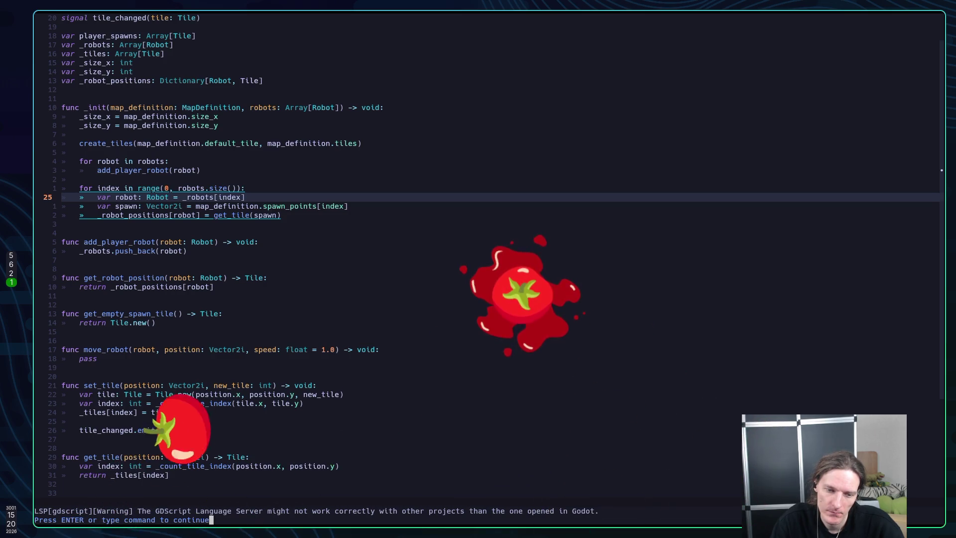
key("Return")
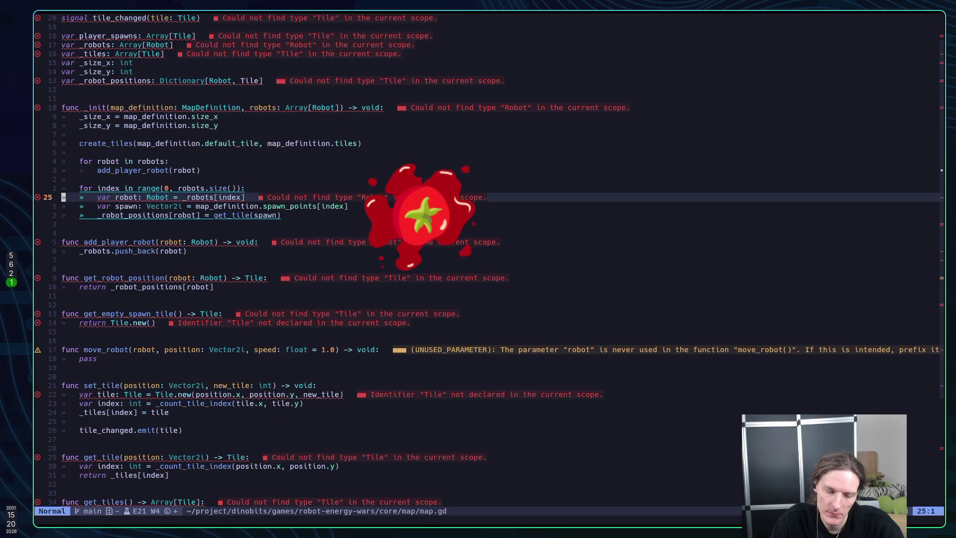
key("space")
key("p")
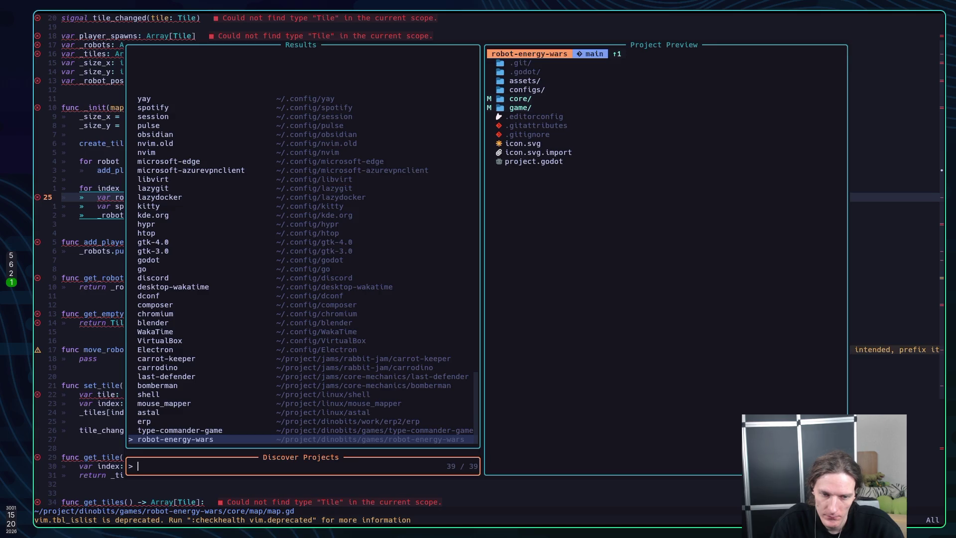
type("las")
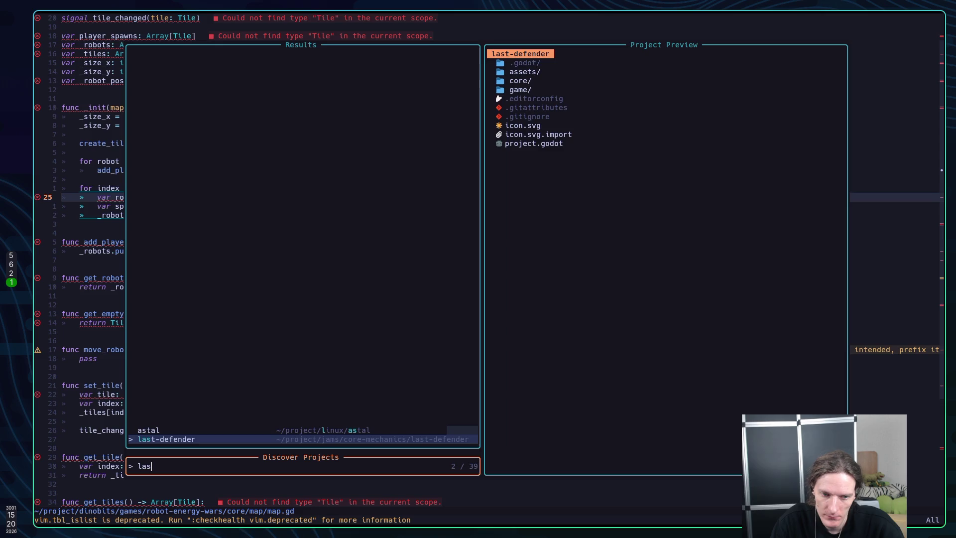
key("Return")
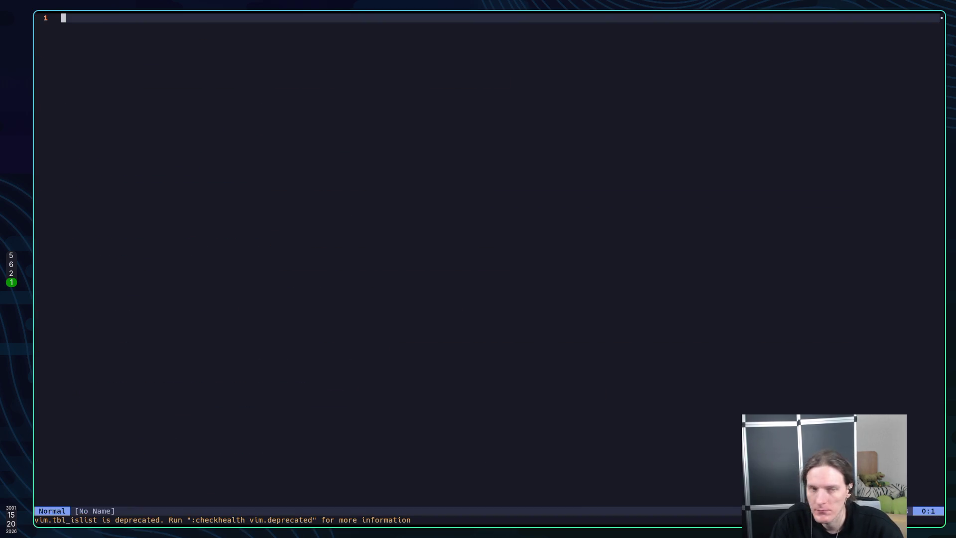
Show the neo-tree file tree and expand the game/tank folder
key("space")
key("e")
key("j")
key("j")
key("j")
key("Return")
key("j")
key("Return")
Open tank.gd and add blank lines below extends Node3D
key("j")
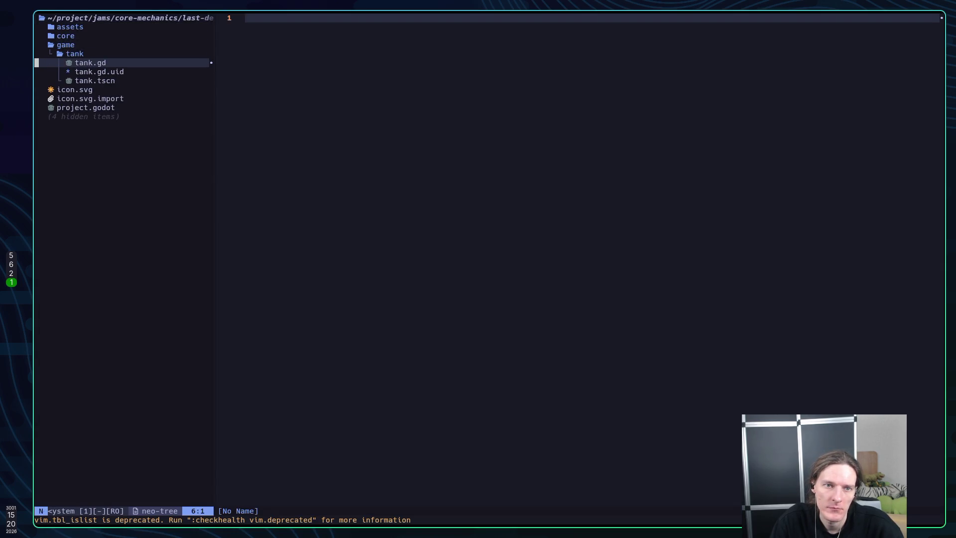
key("Return")
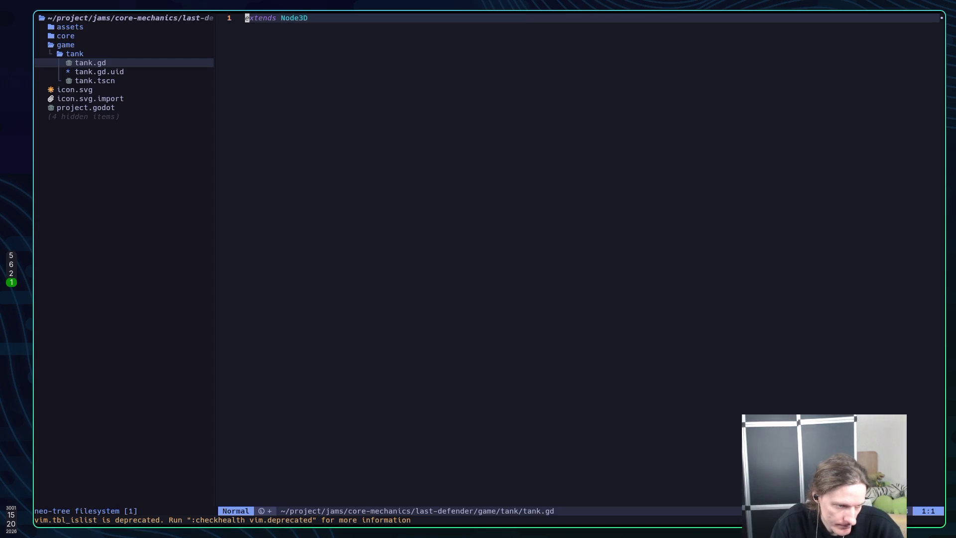
key("o")
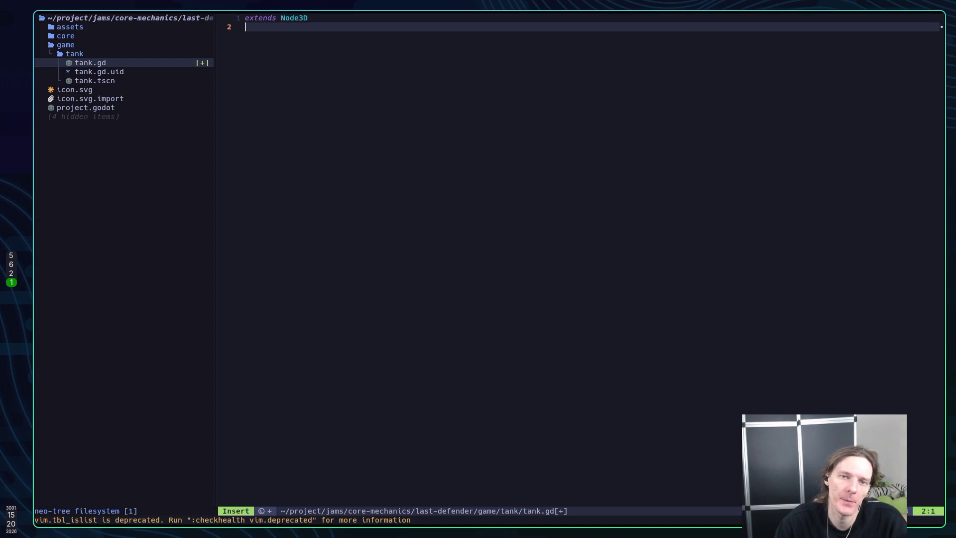
key("Return")
key("Escape")
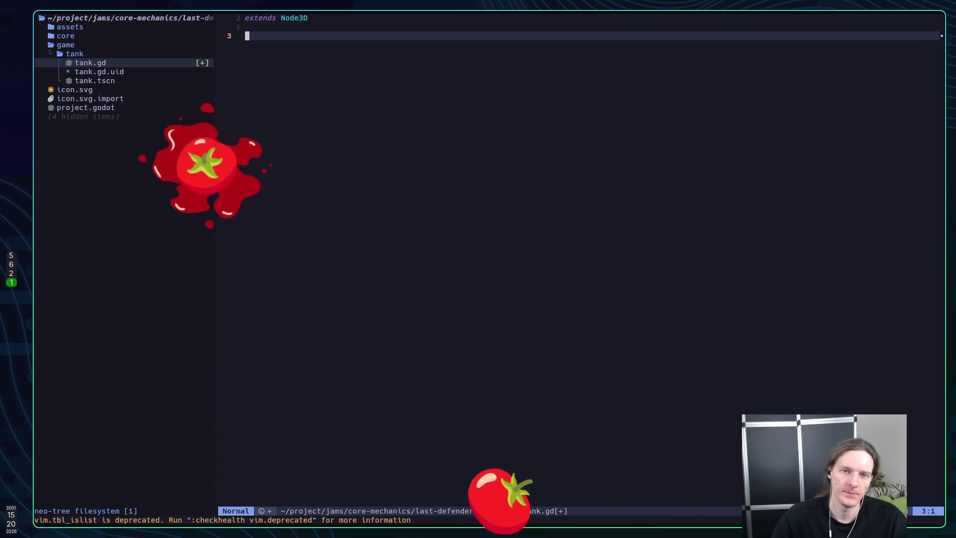
type("i")
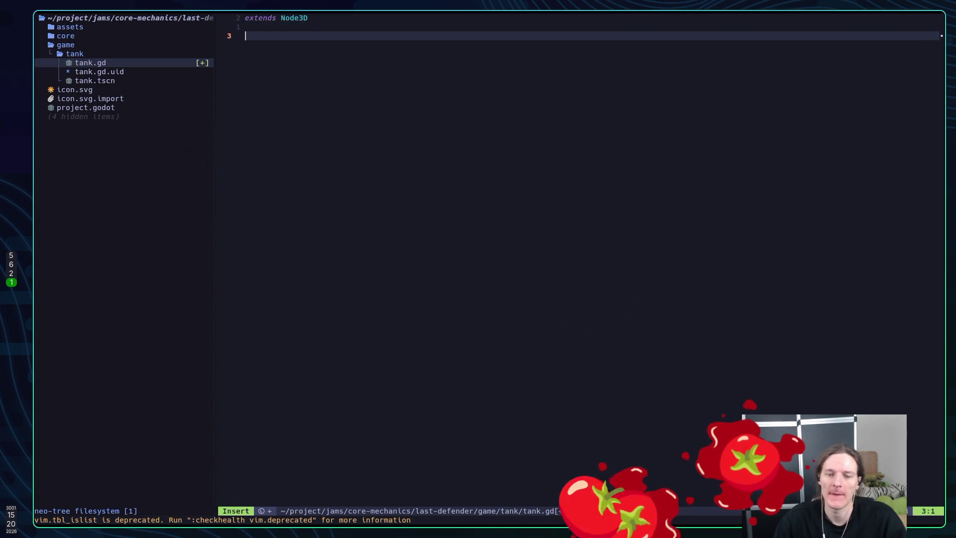
type("pla")
key("BackSpace")
key("BackSpace")
key("BackSpace")
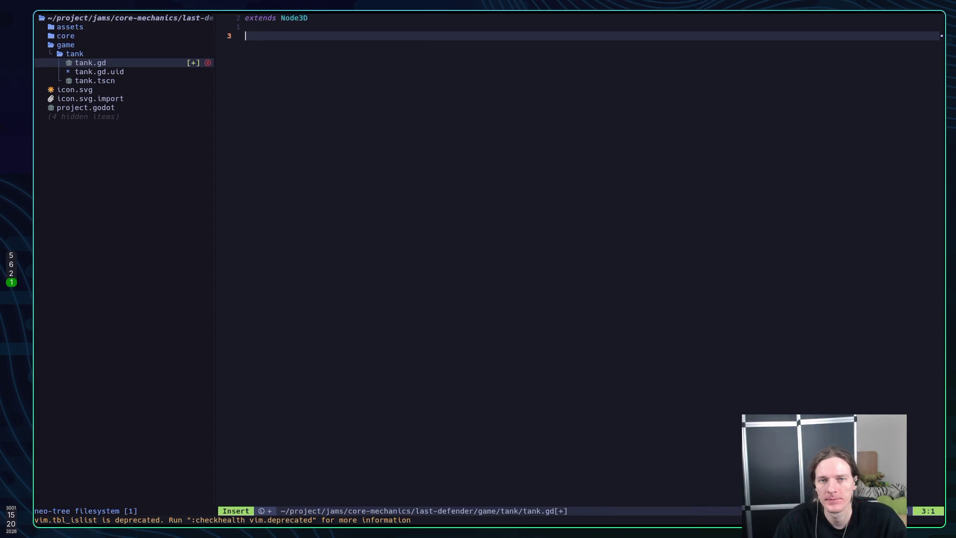
Write an _unhandled_input(event: InputEvent) function containing pass and save with :w
type("func _u")
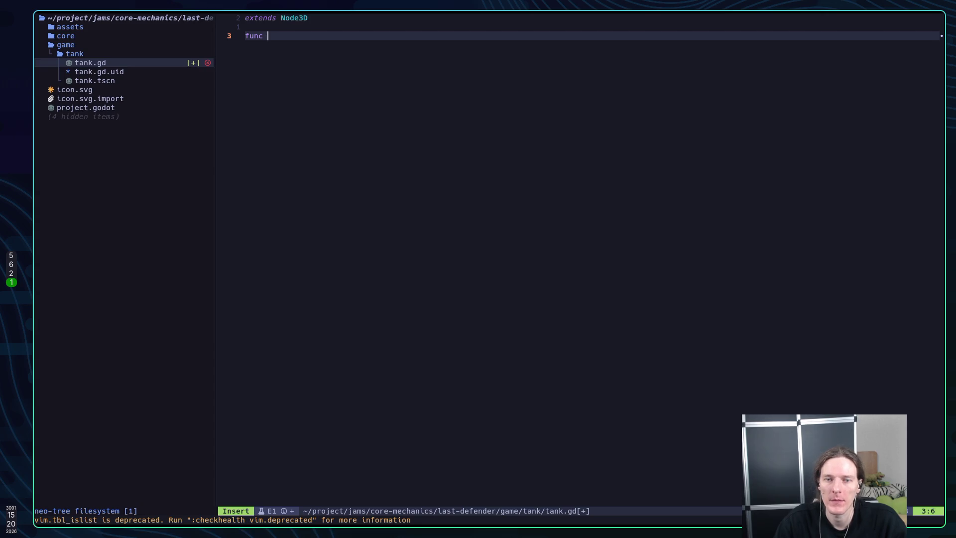
type("n")
key("BackSpace")
key("BackSpace")
type("unp")
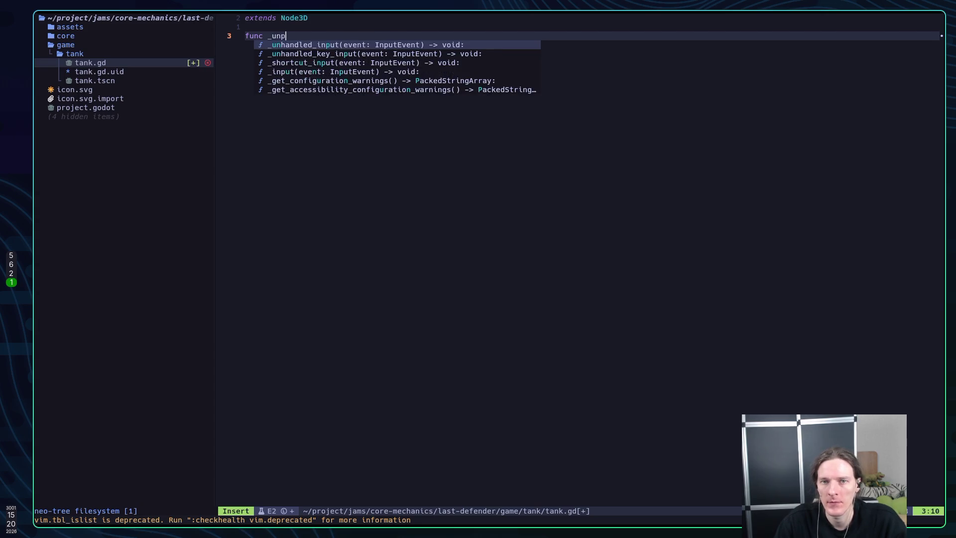
key("Return")
key("Return")
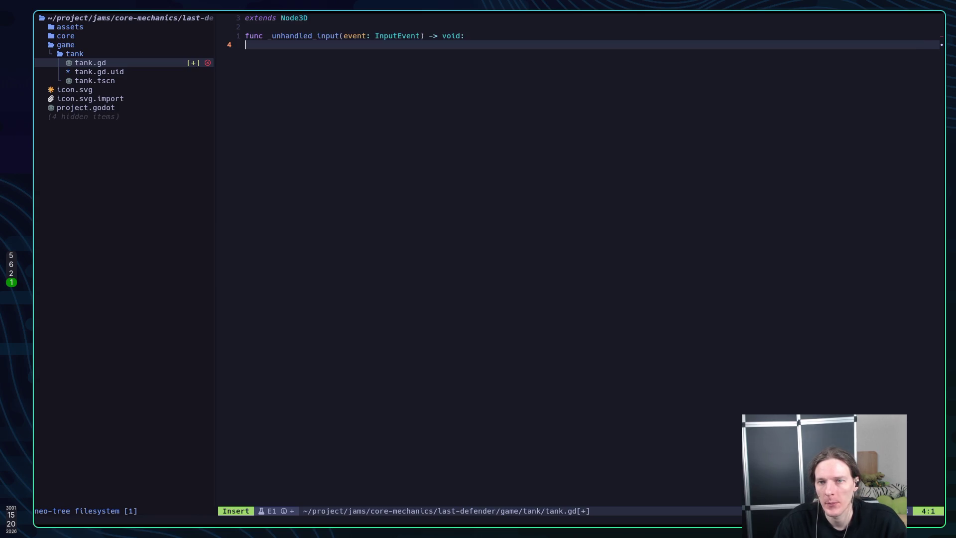
type("pass")
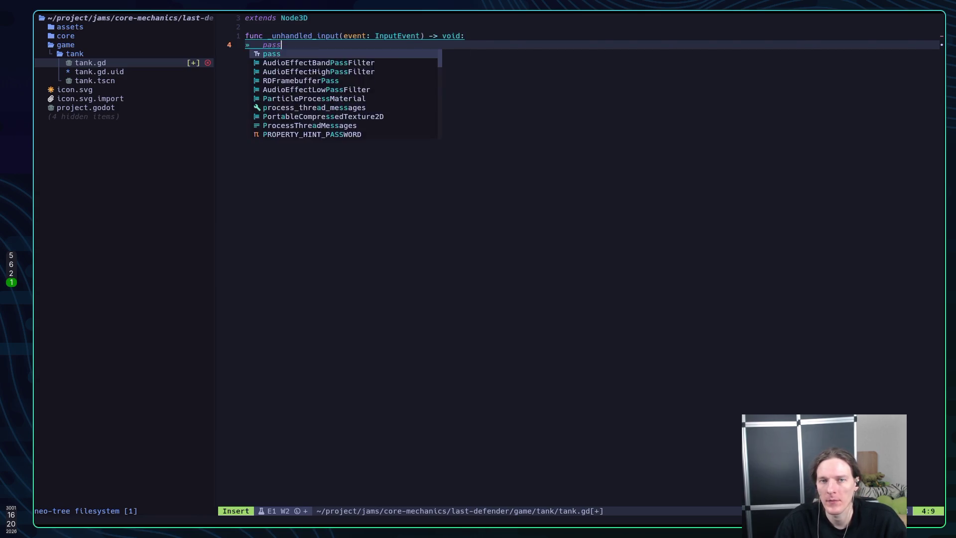
key("Escape")
type(":w")
key("Return")
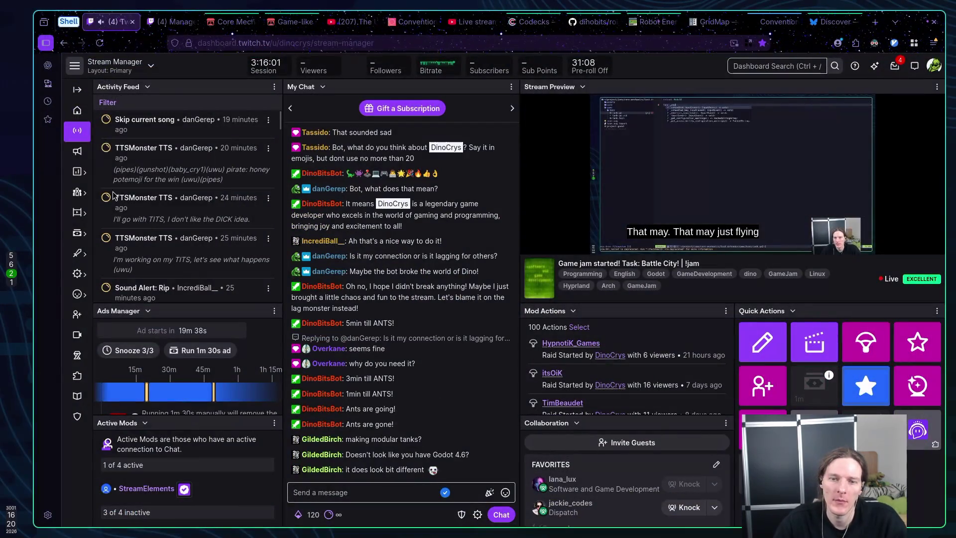
key("super+5")
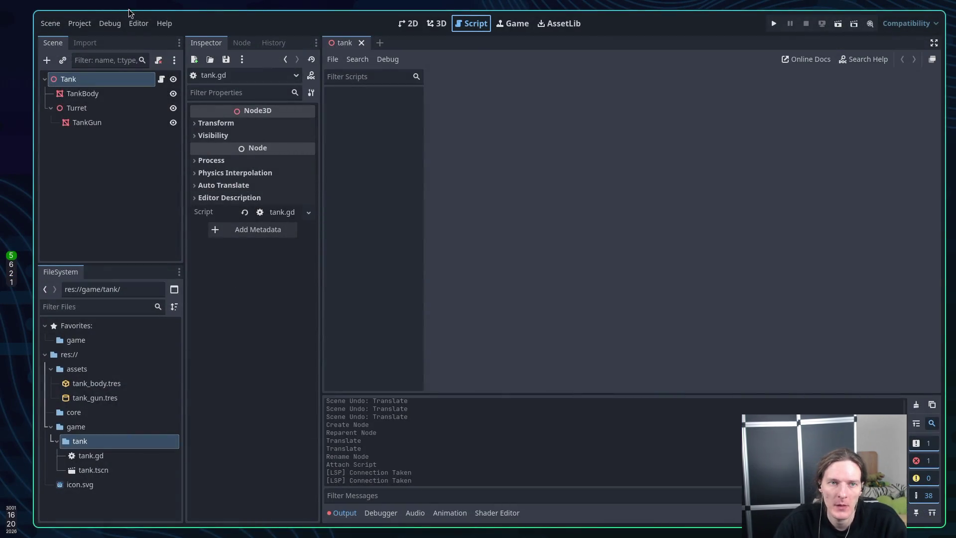
In Project Settings' Input Map, add the move_up and move_down actions
left_click(79, 23)
left_click(93, 44)
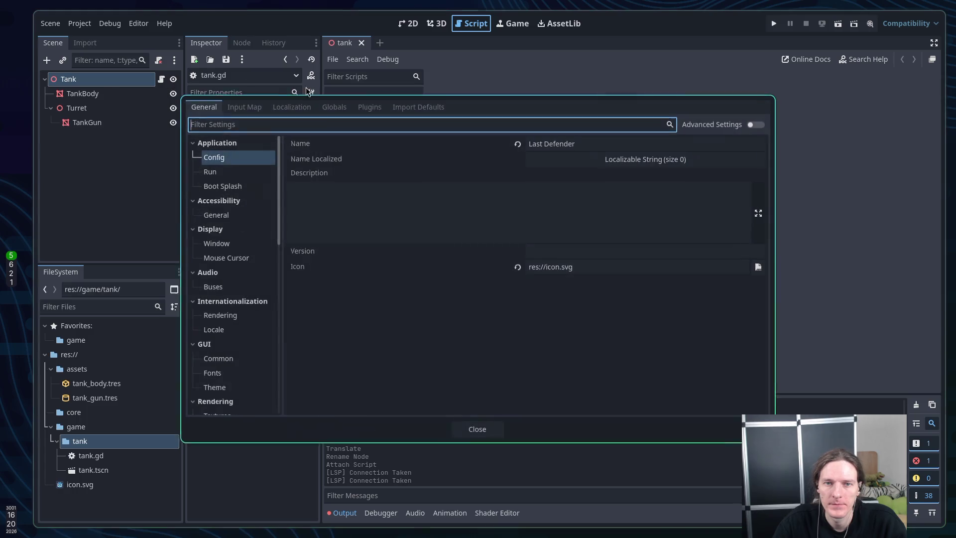
left_click(242, 106)
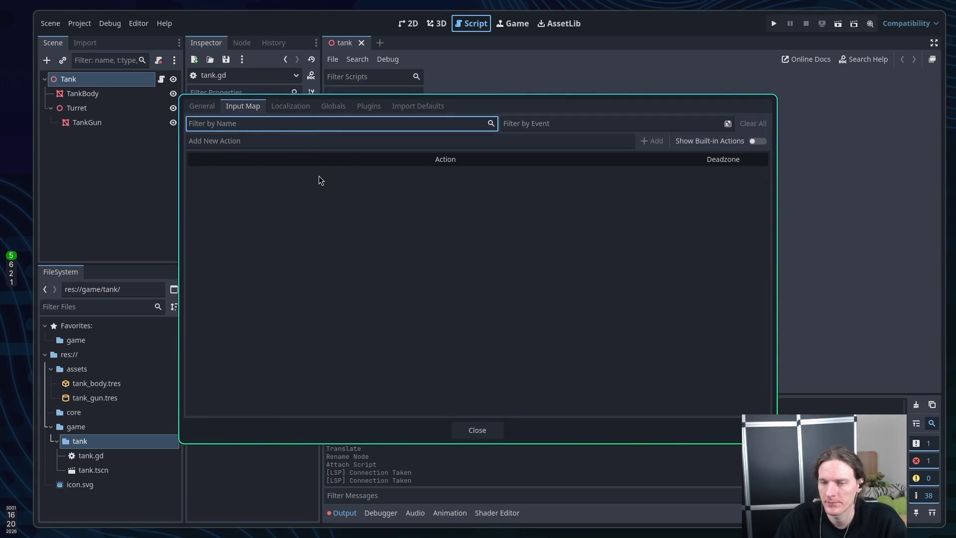
left_click(278, 136)
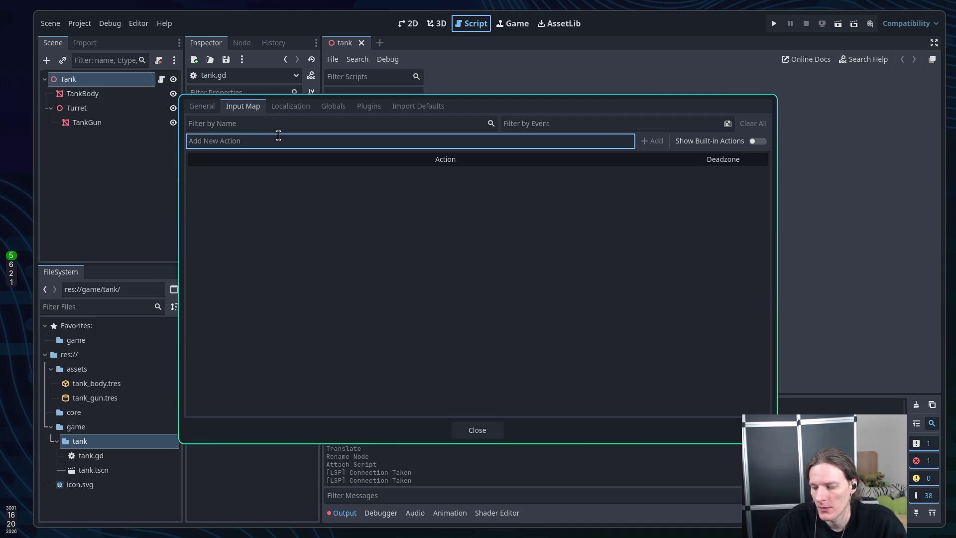
type("move_up")
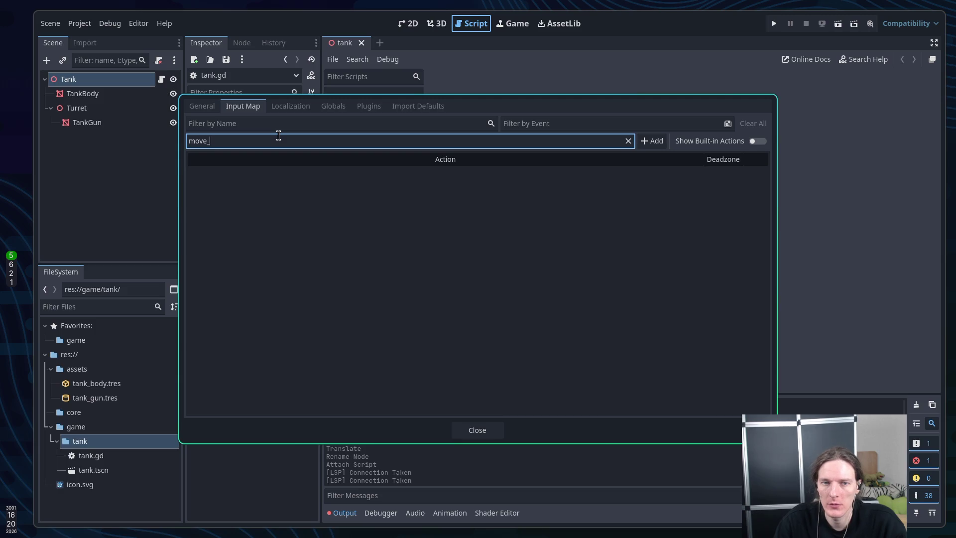
key("Return")
type("move_down")
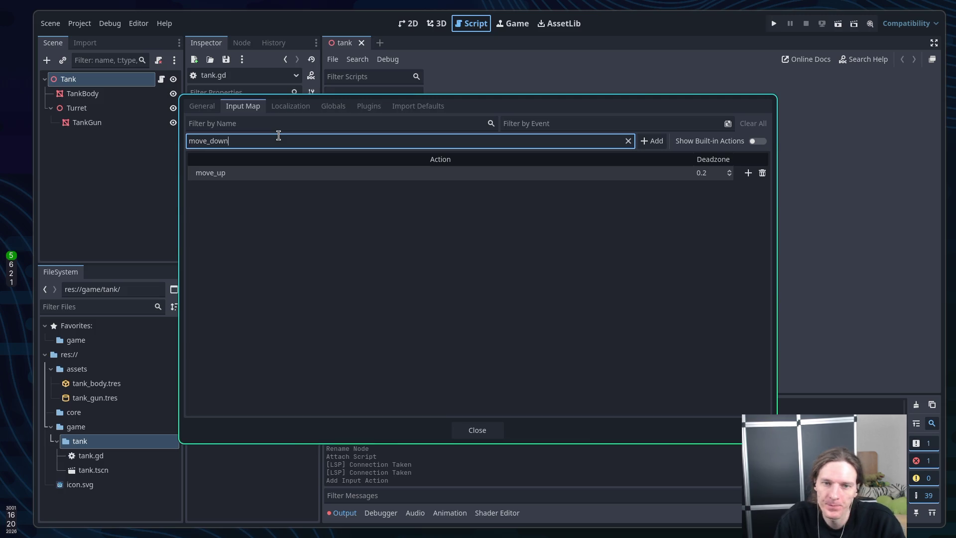
key("Return")
Add the move_left, move_right and shoot input actions
type("move_left_")
key("Return")
type("move_")
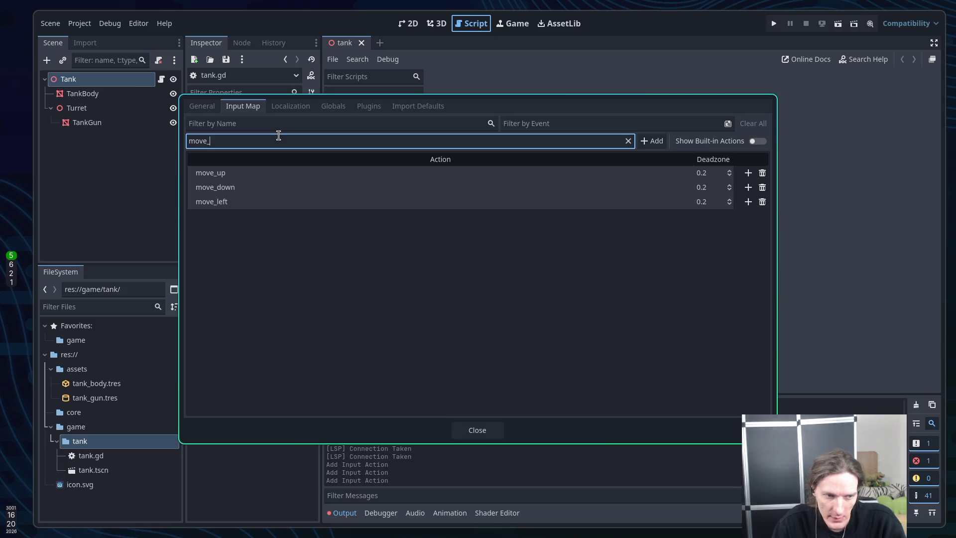
type("right")
key("Return")
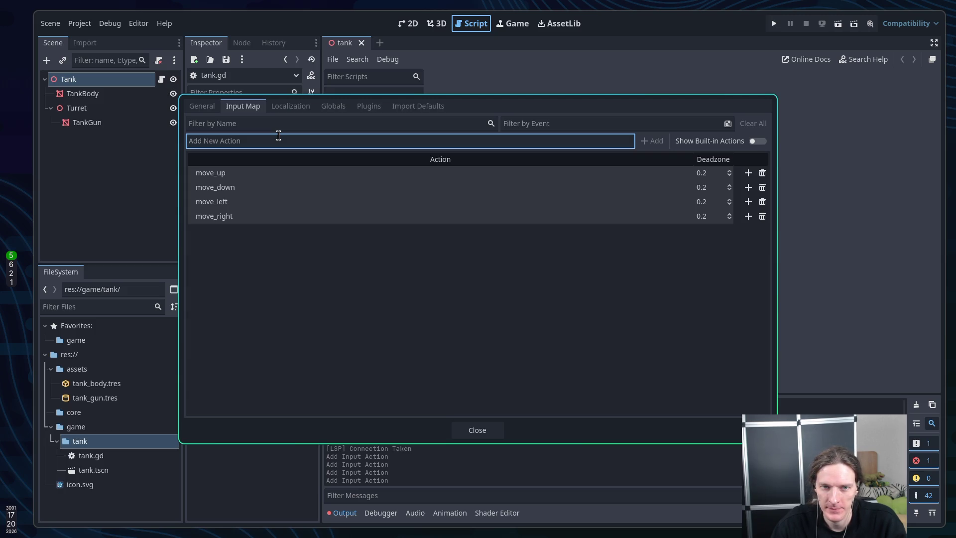
type("shoo")
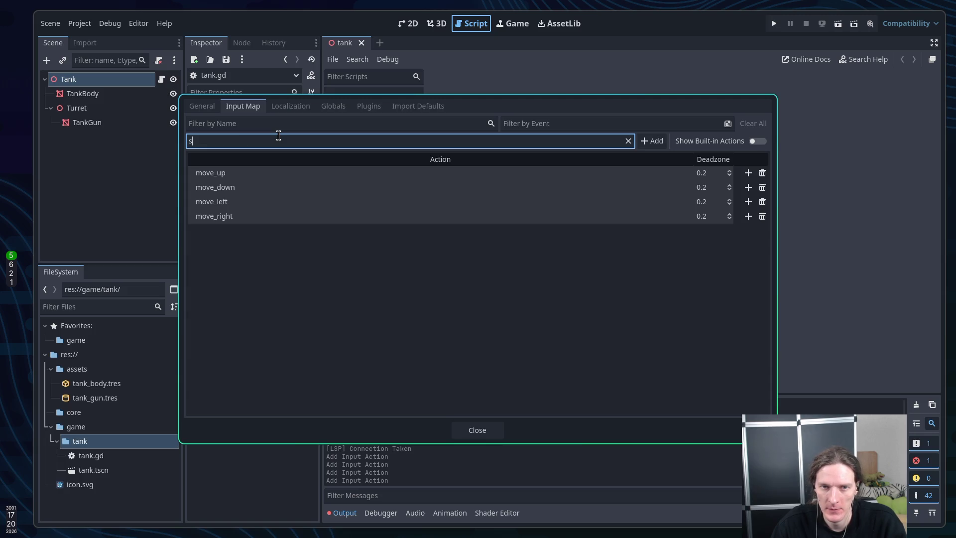
type("t")
key("Return")
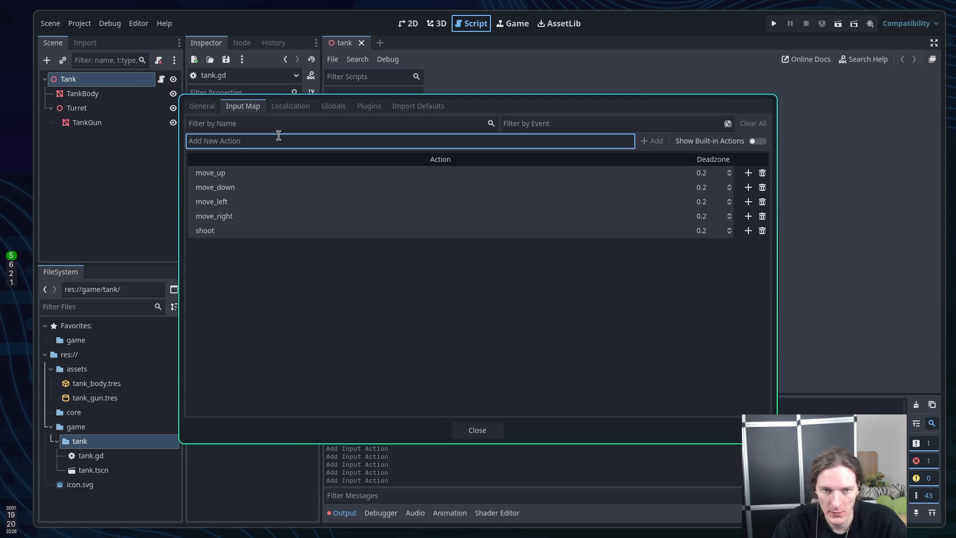
Add turret_up, turret_down, turret_left and turret_right to the Input Map
type("turre")
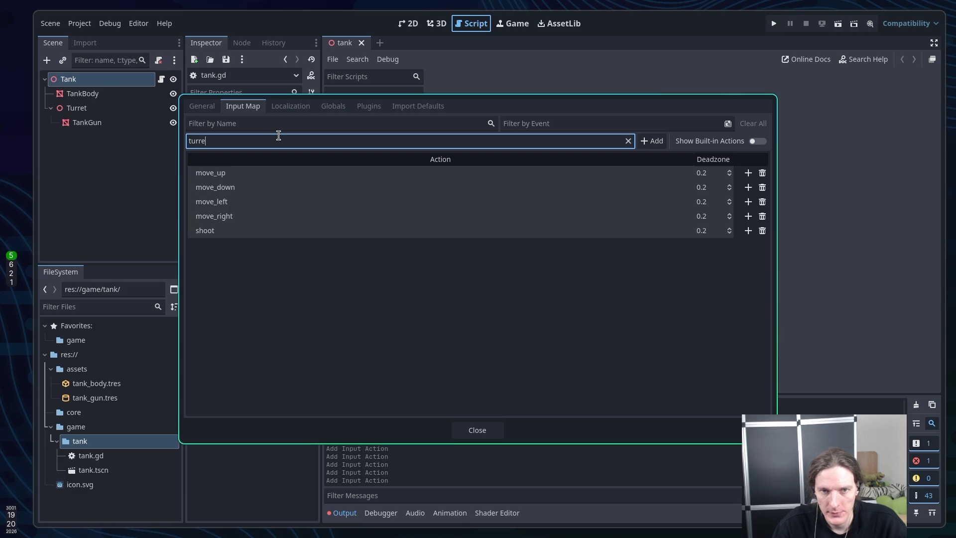
type("t")
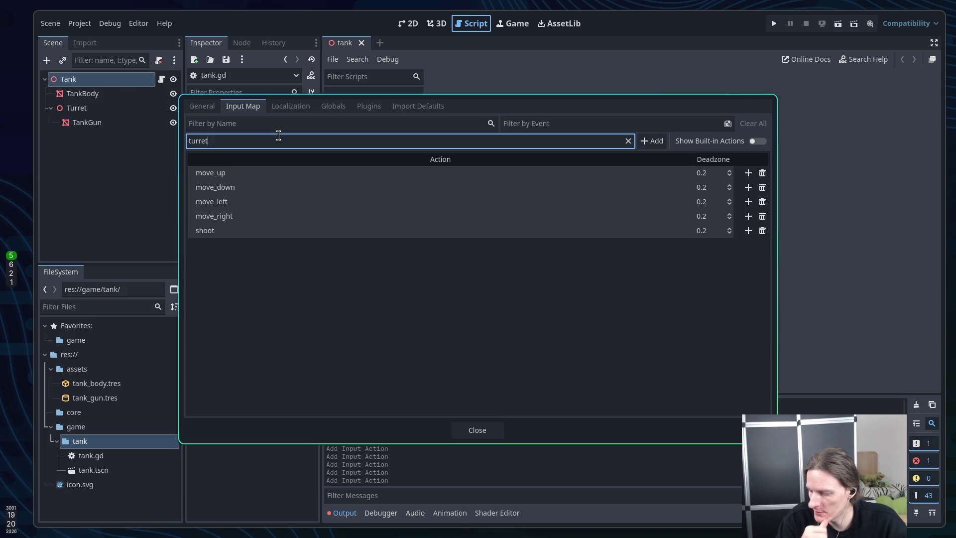
type("_")
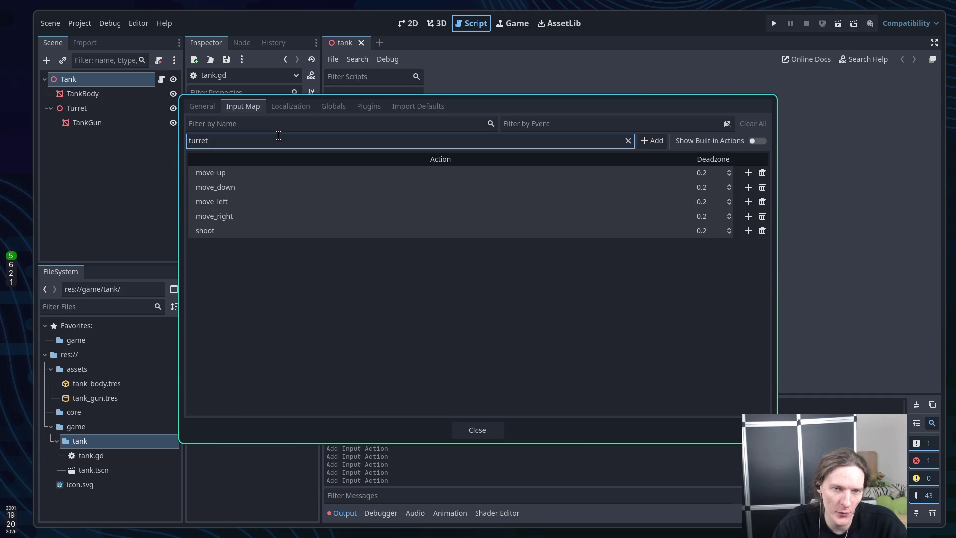
type("up")
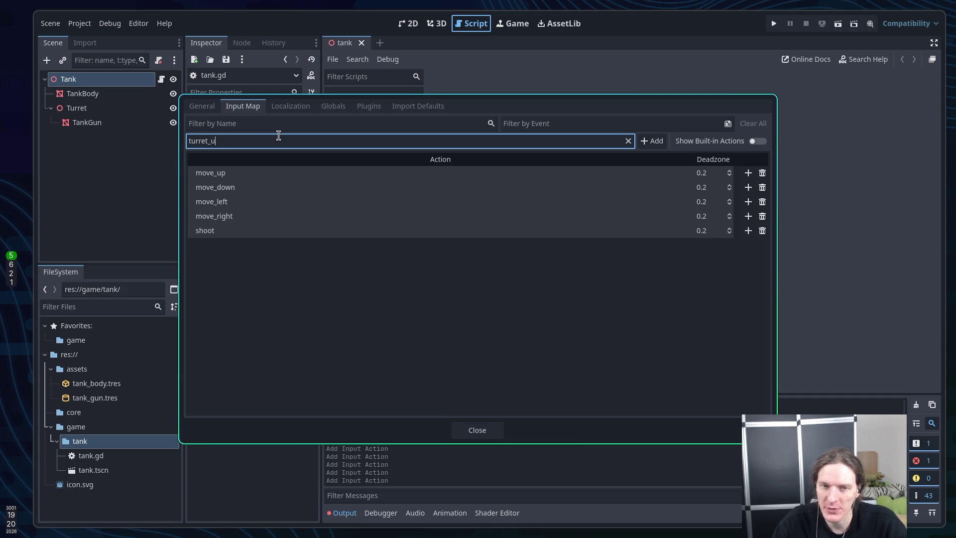
key("Return")
type("turret_")
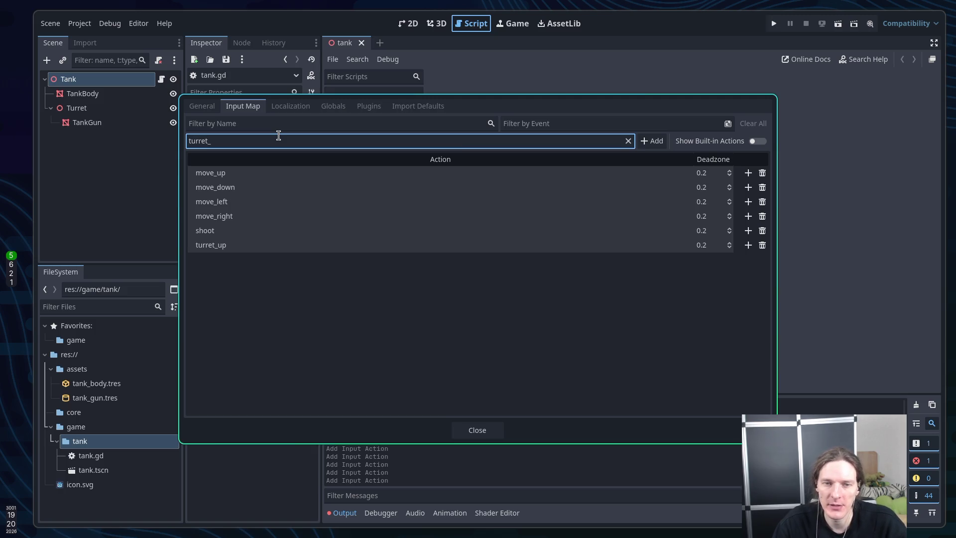
type("down")
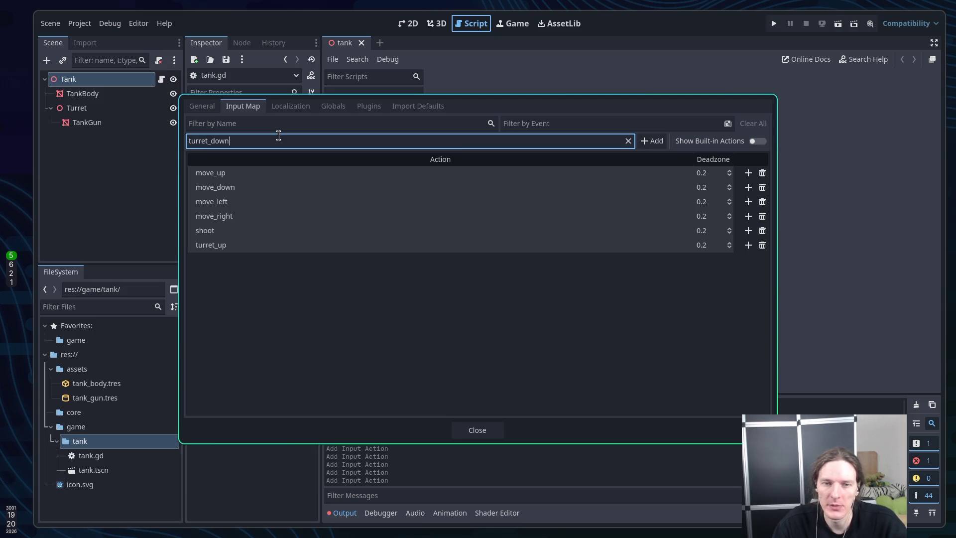
key("Return")
type("turret")
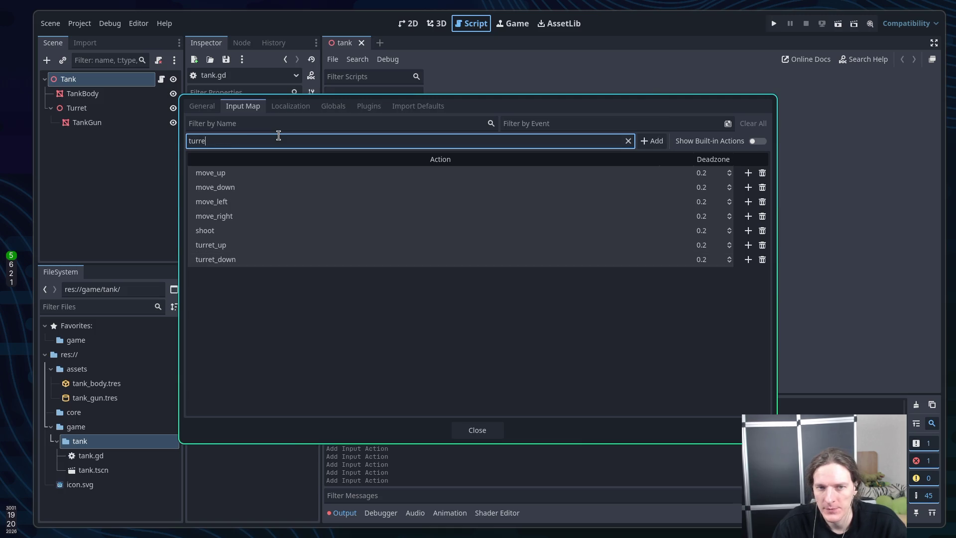
type("_lef")
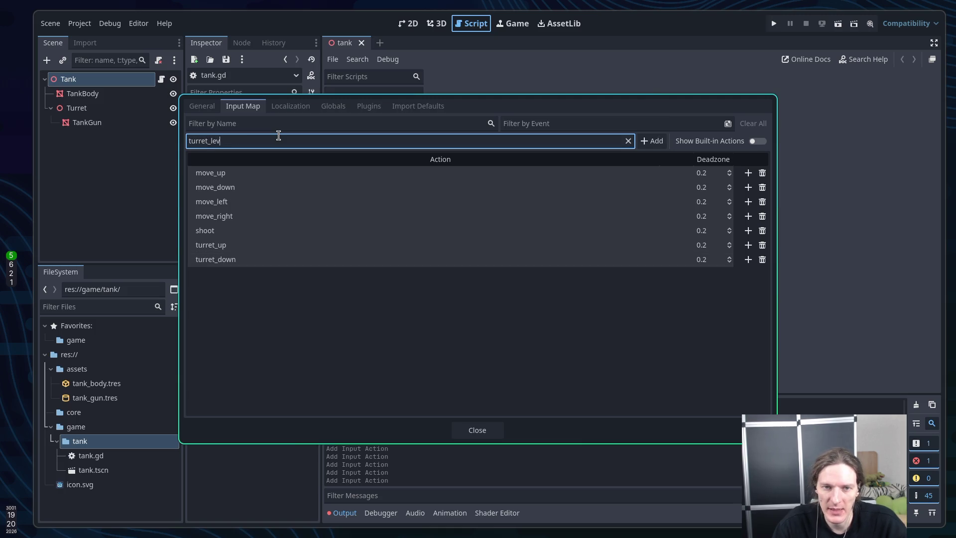
type("t")
key("Return")
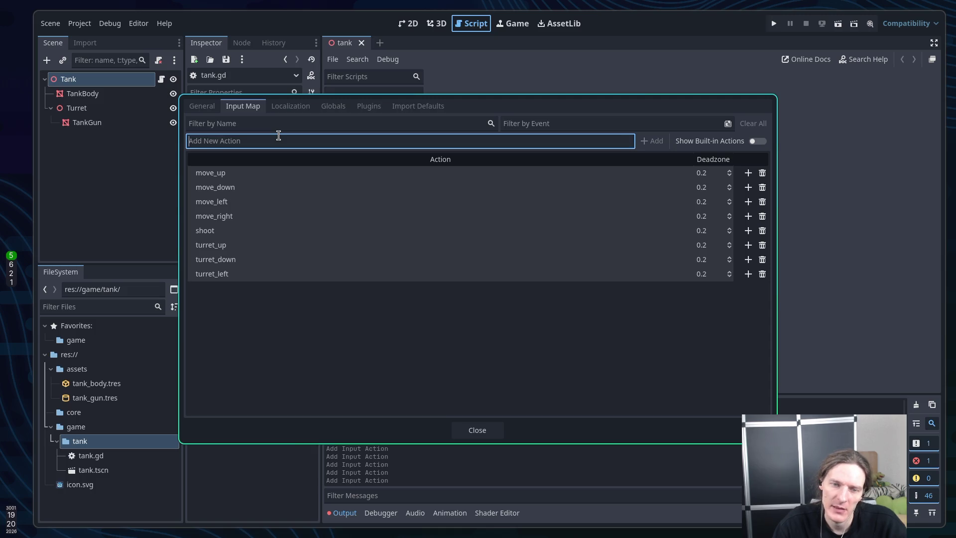
type("turret_right")
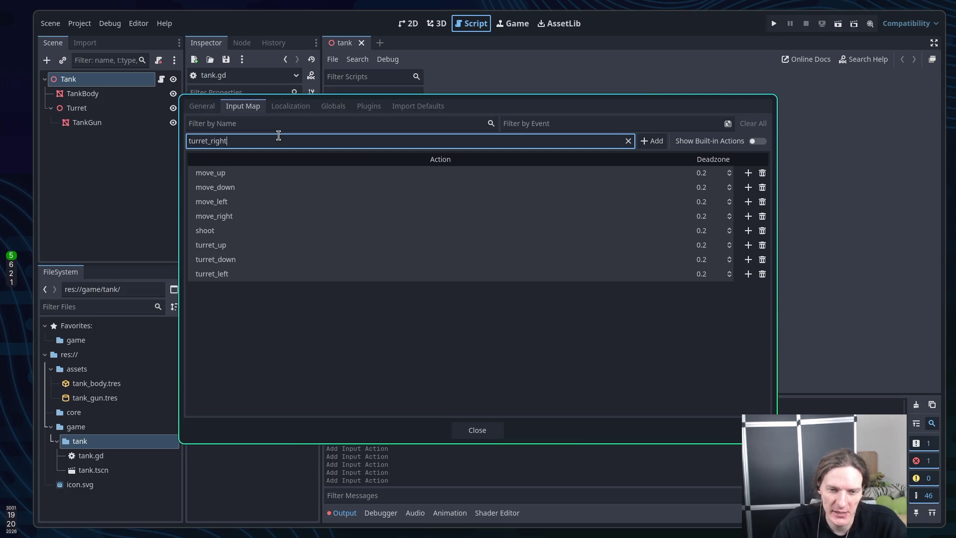
key("Return")
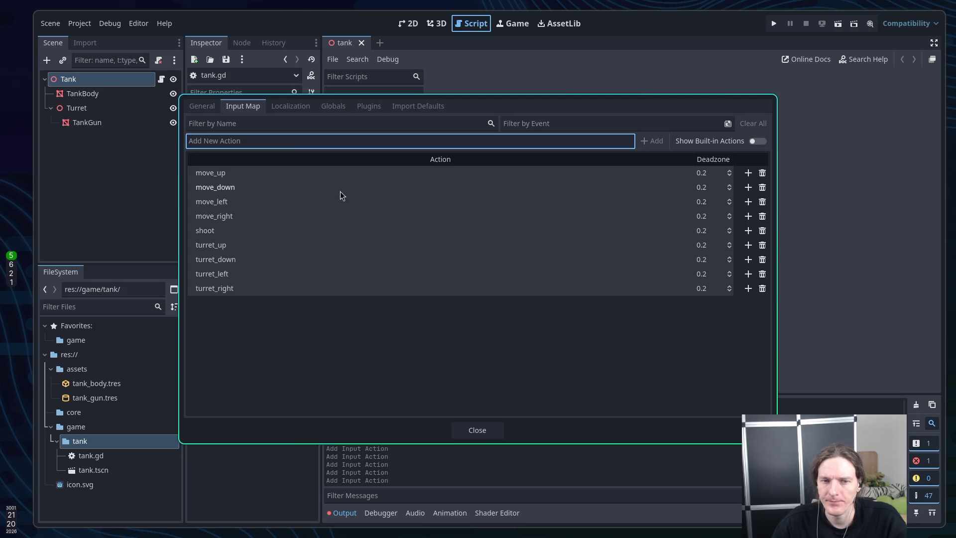
Bind W, S, A and D to move_up, move_down, move_left and move_right
left_click(750, 176)
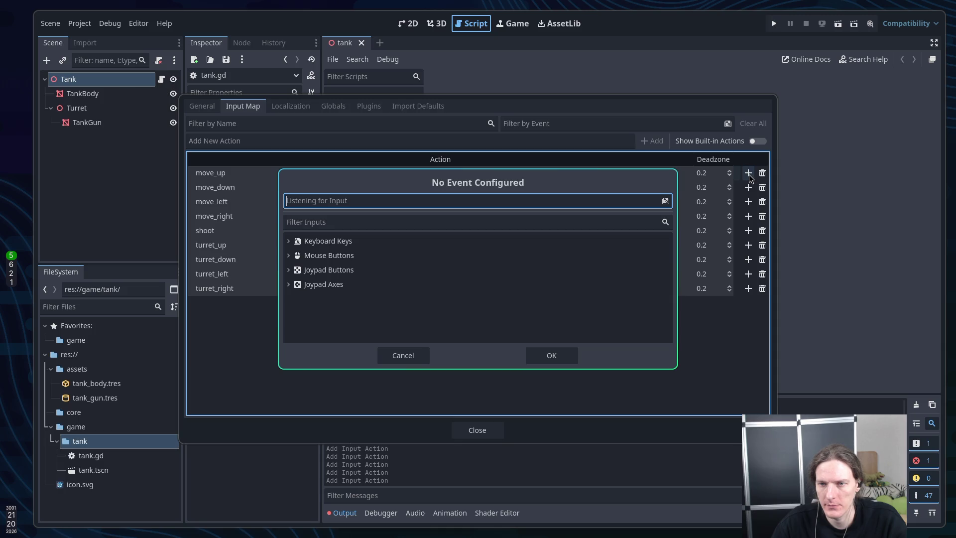
key("w")
left_click(554, 357)
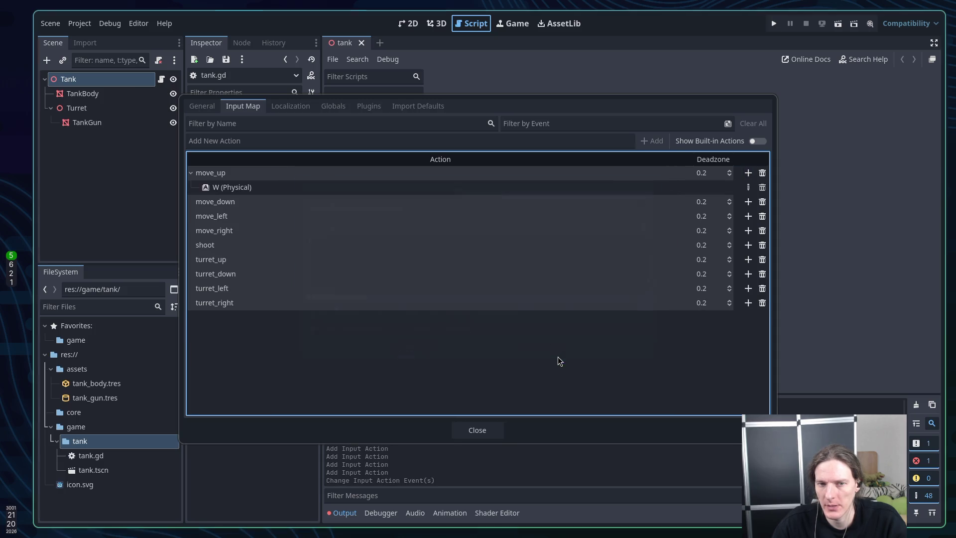
left_click(749, 204)
key("s")
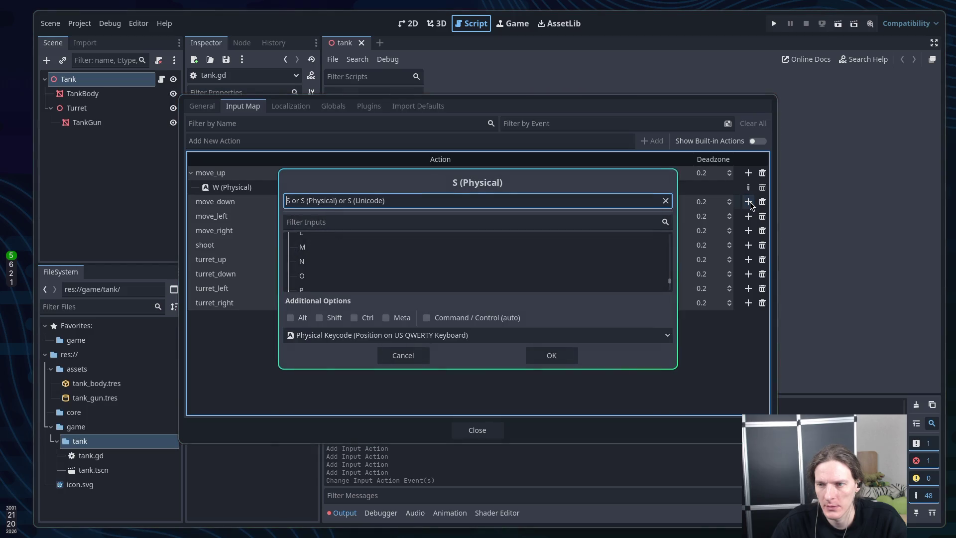
left_click(570, 356)
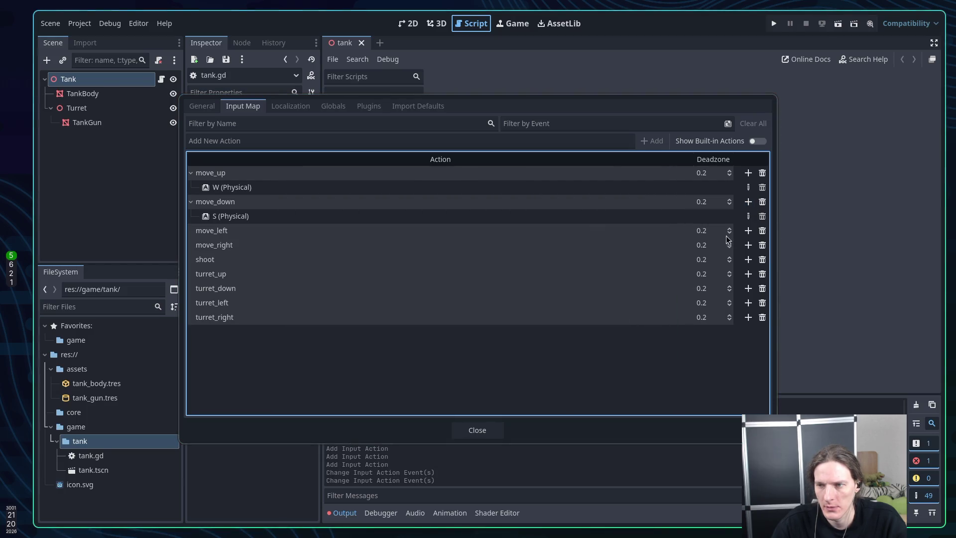
left_click(748, 230)
key("a")
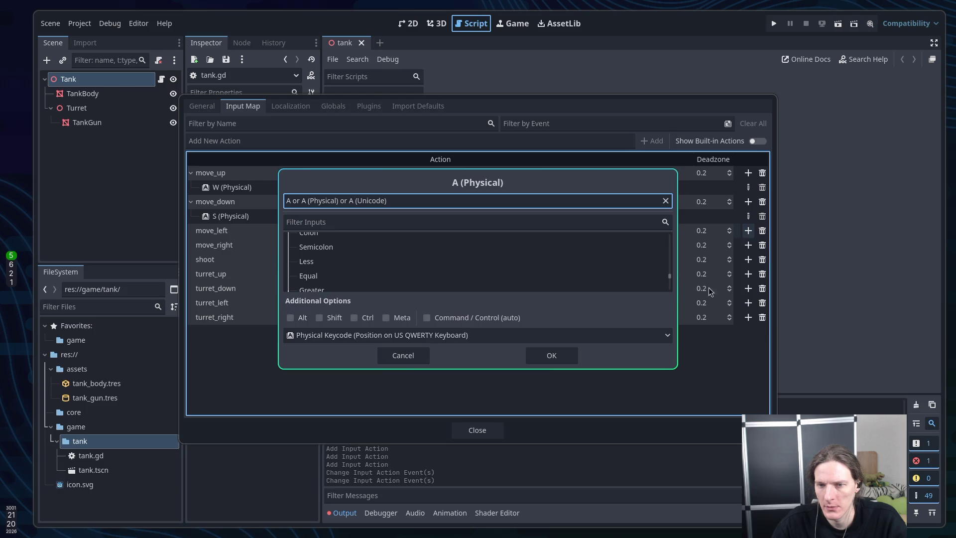
left_click(572, 355)
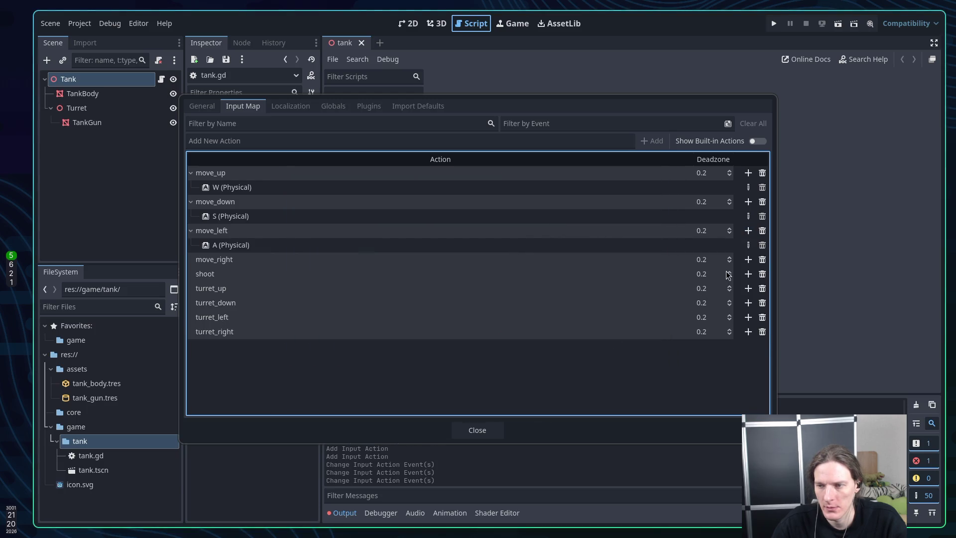
left_click(748, 260)
key("d")
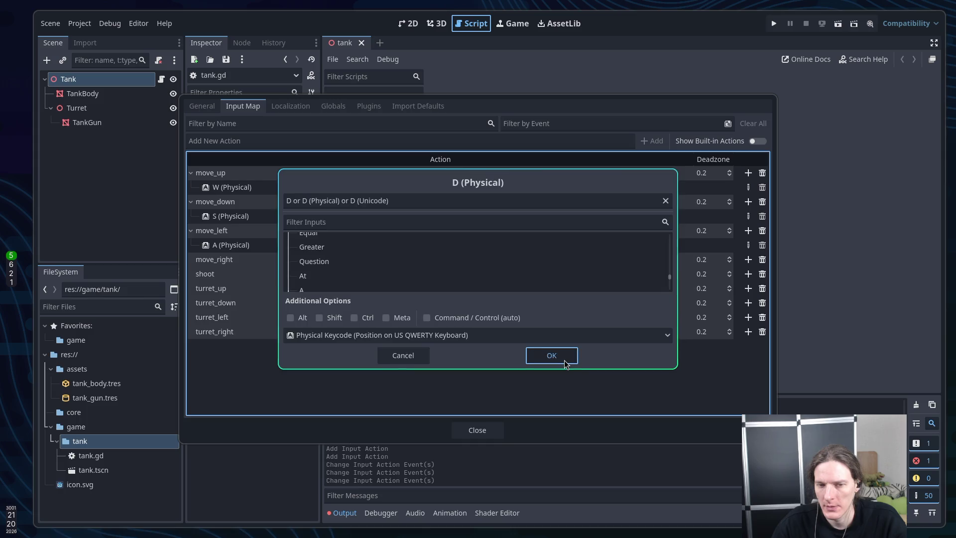
left_click(566, 364)
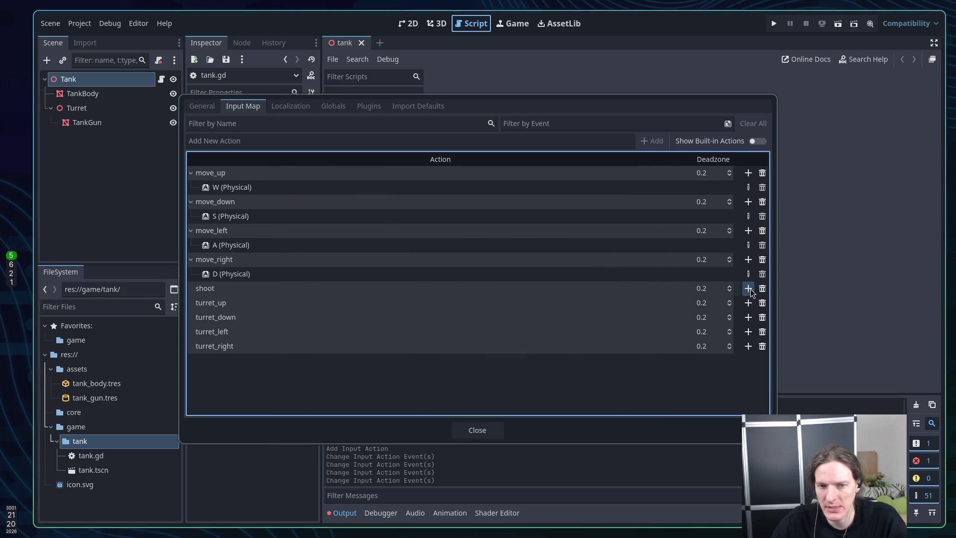
Bind Space to shoot, close Project Settings and select the Tank node
left_click(748, 288)
key("space")
left_click(566, 364)
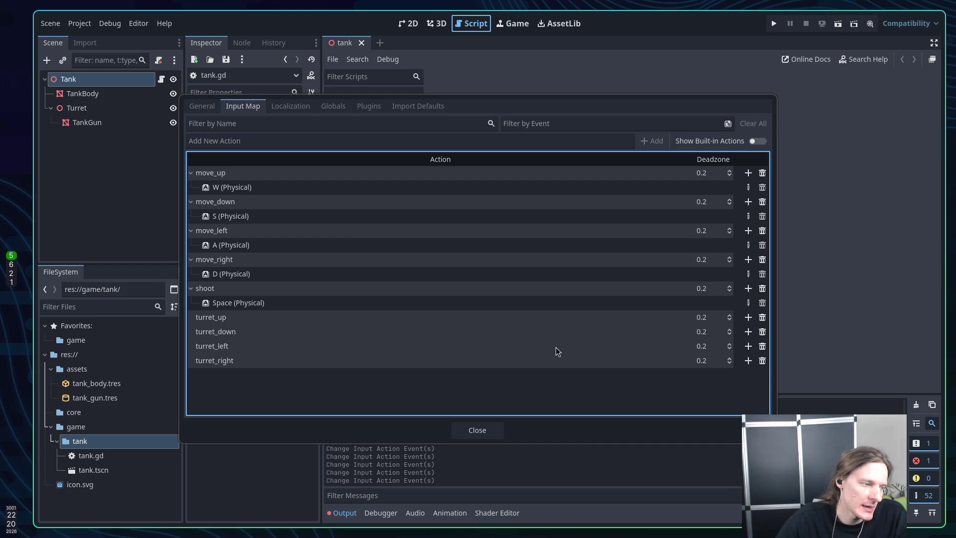
left_click(477, 431)
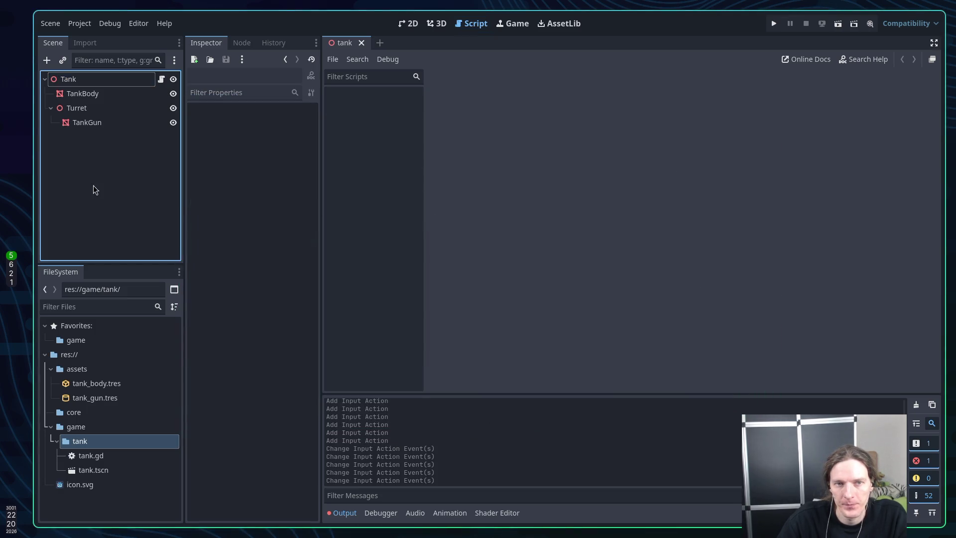
left_click(63, 79)
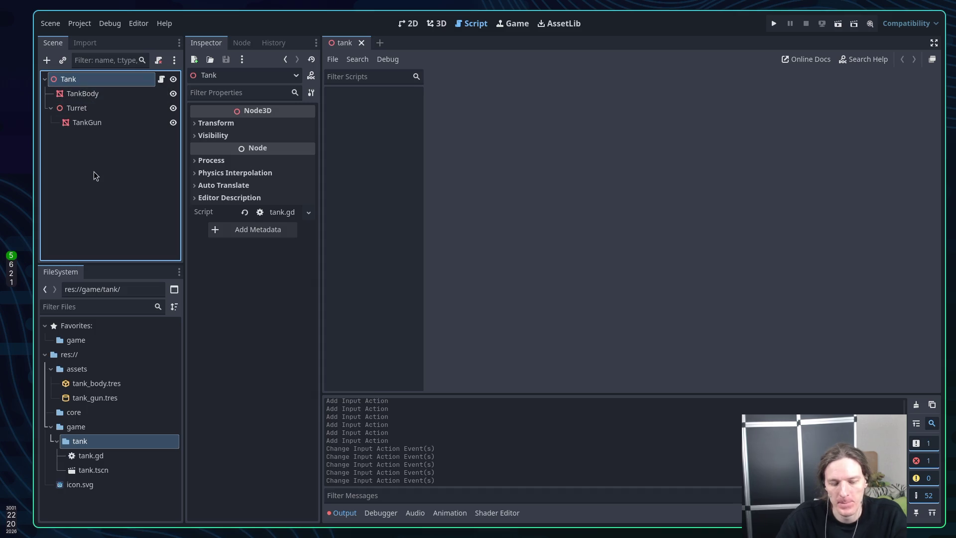
key("super+1")
Replace pass on line 5 with a partial 'if event.is_action(&"move' check
key("h")
key("h")
key("h")
key("c")
key("c")
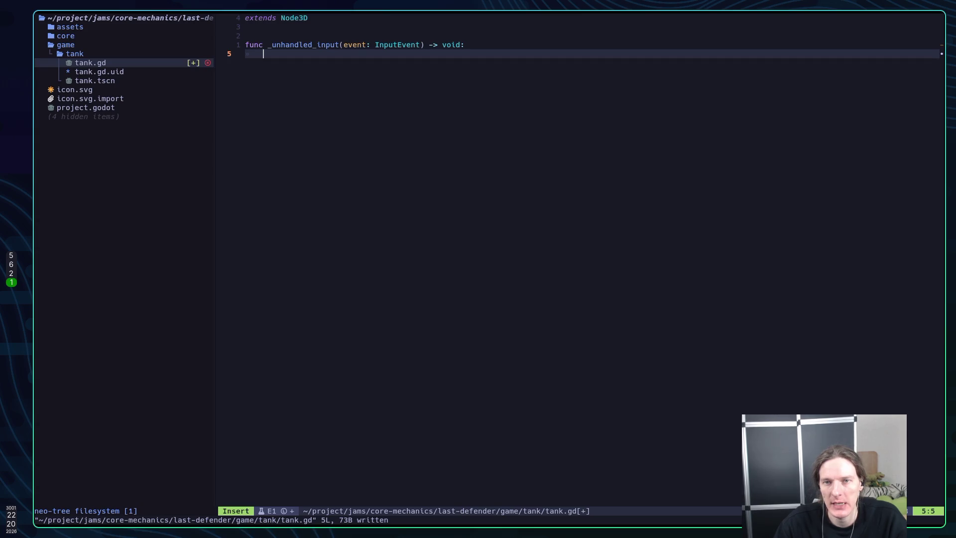
type("if ")
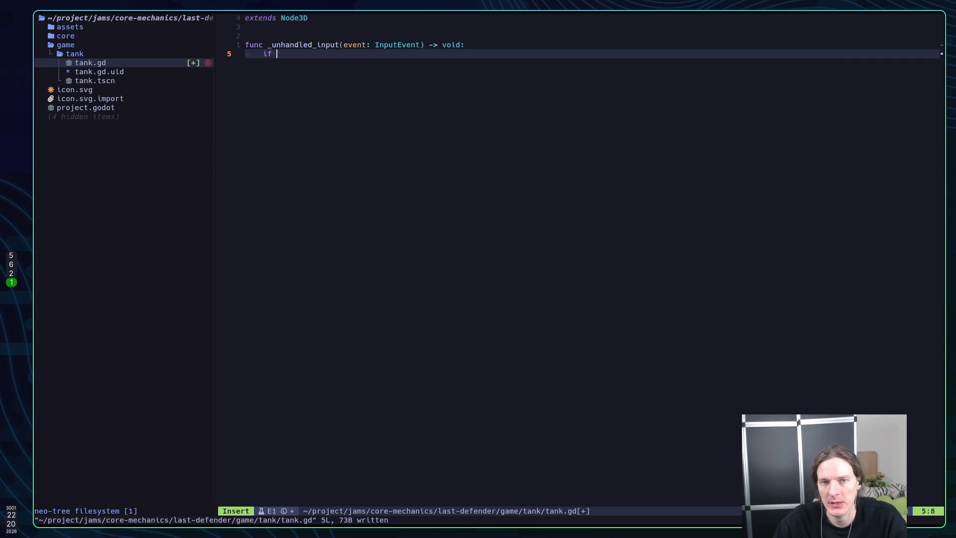
type("eve")
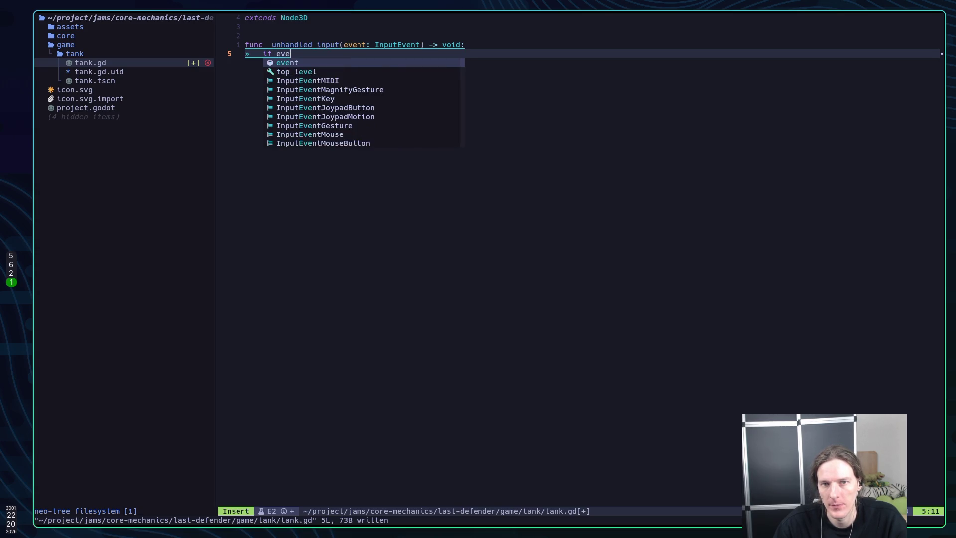
type("nt.is_")
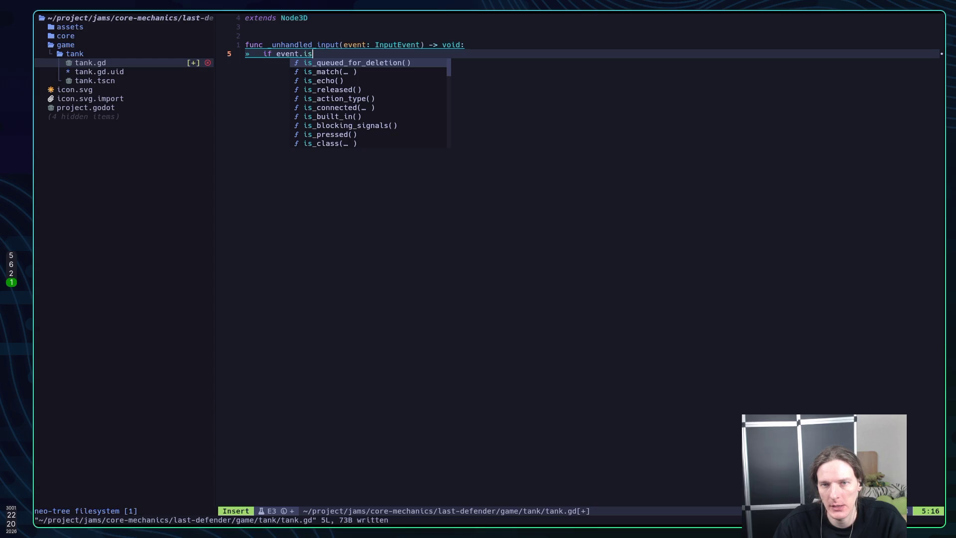
type("act")
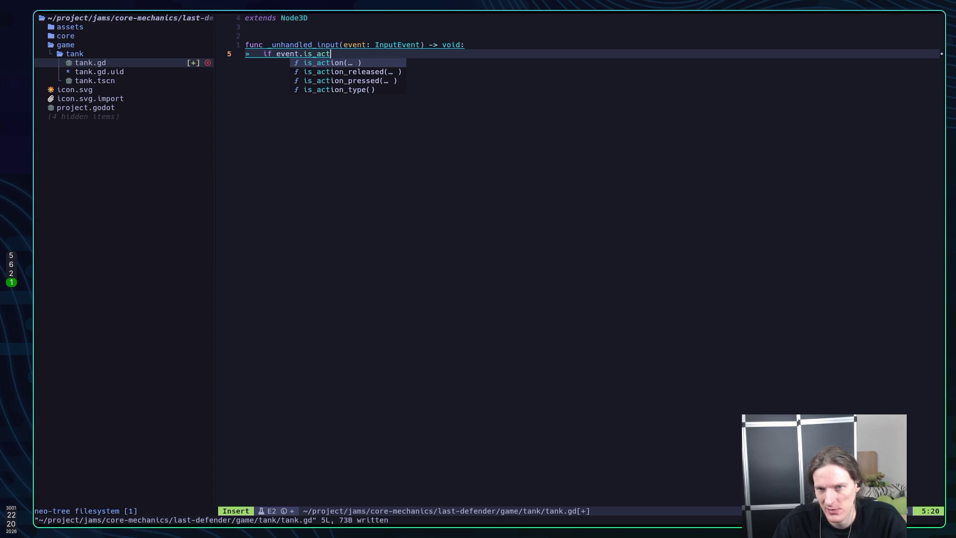
key("Return")
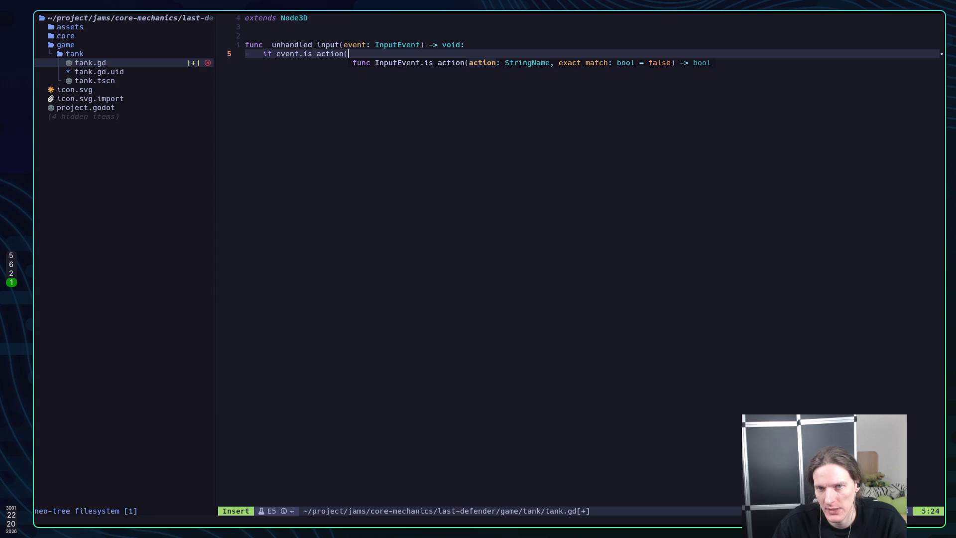
type("event")
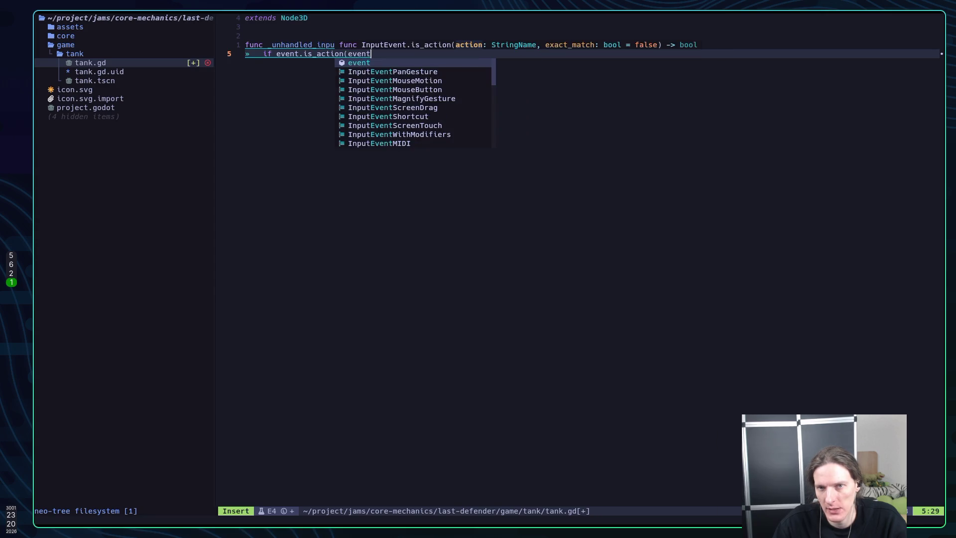
key("BackSpace")
key("BackSpace")
key("BackSpace")
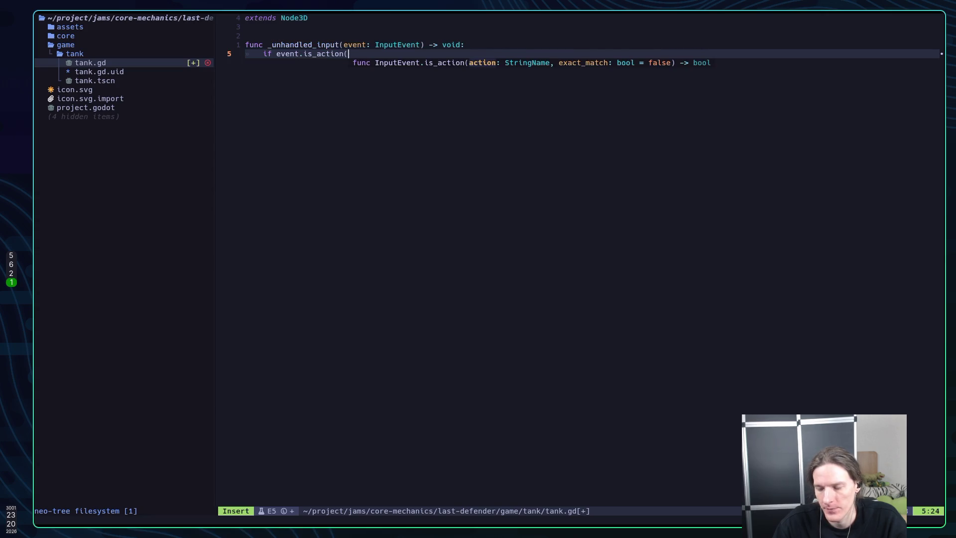
type("&\"mo")
key("BackSpace")
key("BackSpace")
key("BackSpace")
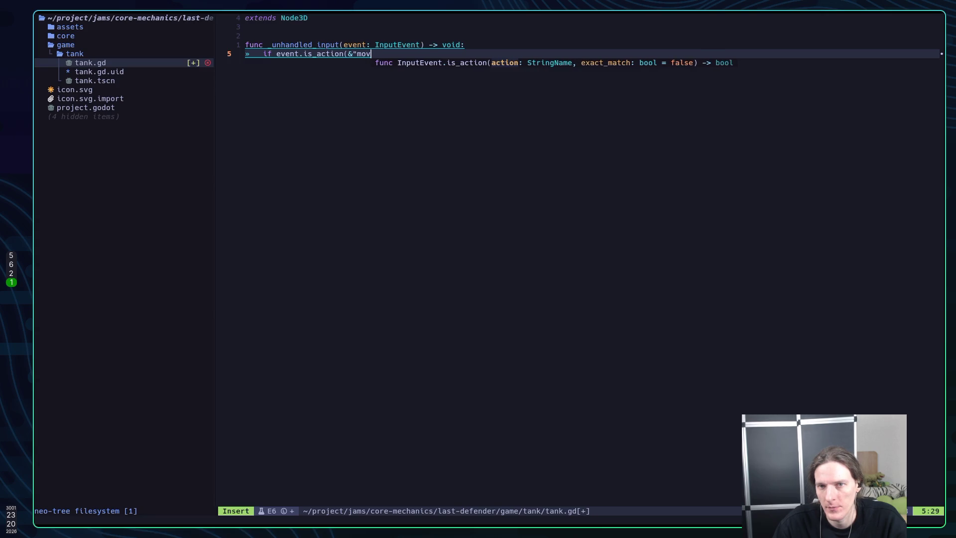
type("\"move_")
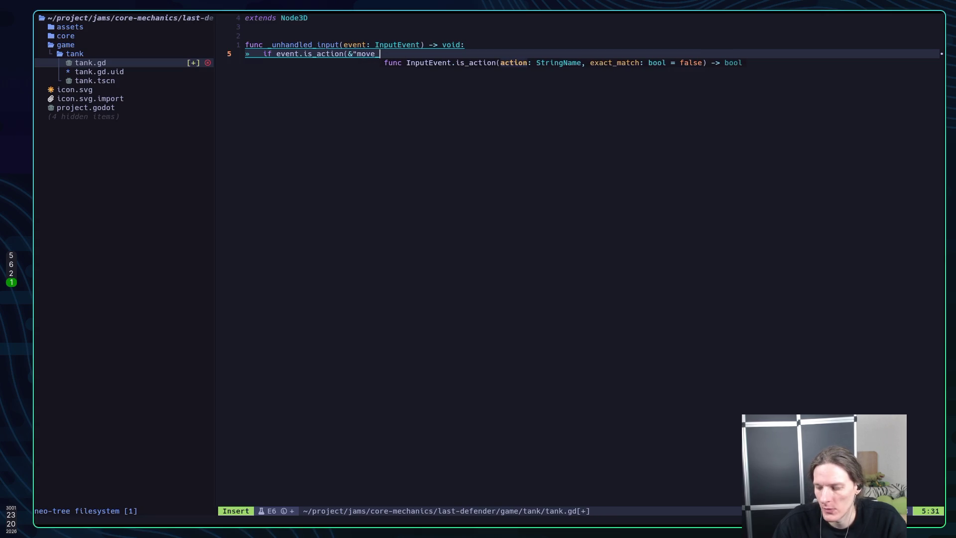
key("BackSpace")
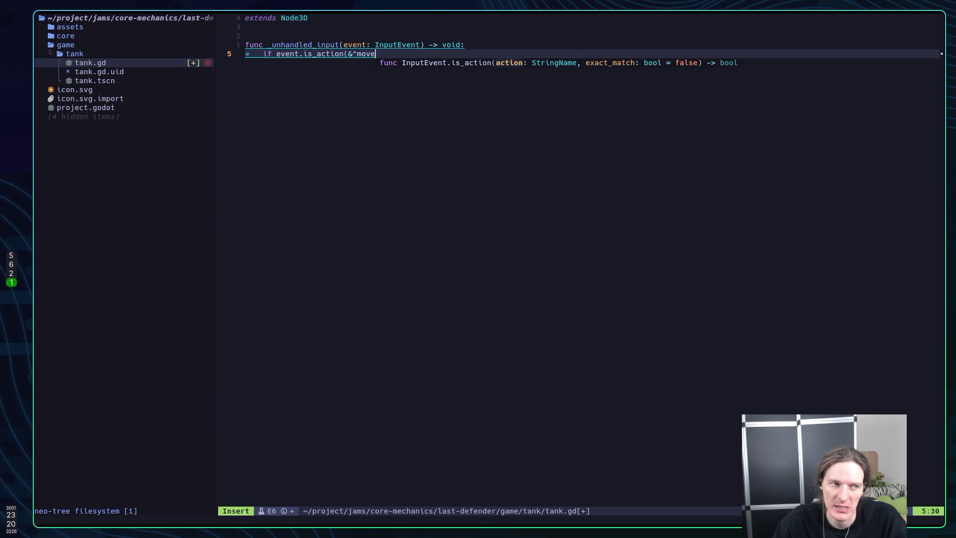
key("Escape")
key("k")
key("j")
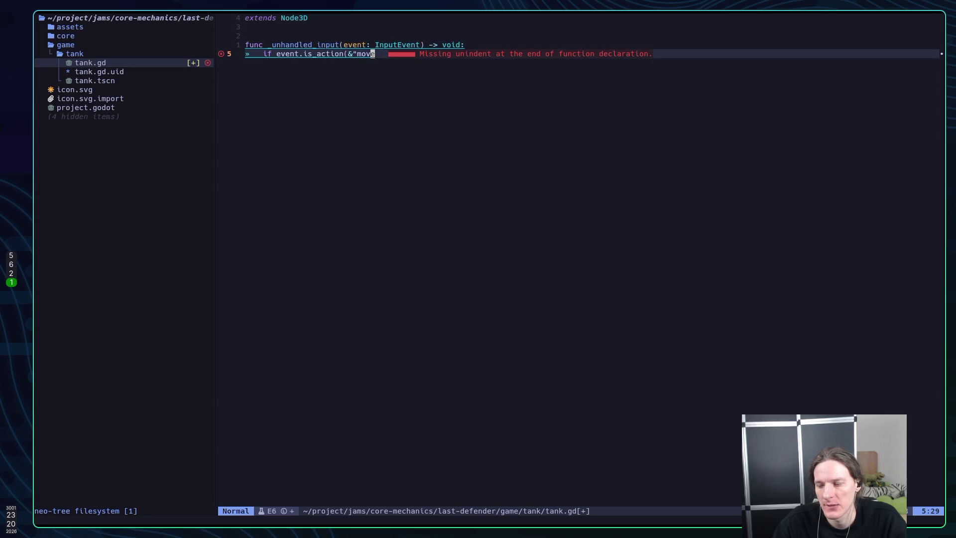
Comment out lines 4–5 holding the unfinished _unhandled_input function
key("k")
key("V")
key("j")
key("g")
key("c")
Add an empty _physics_process(delta: float) -> void function below the commented code
key("j")
key("o")
key("Return")
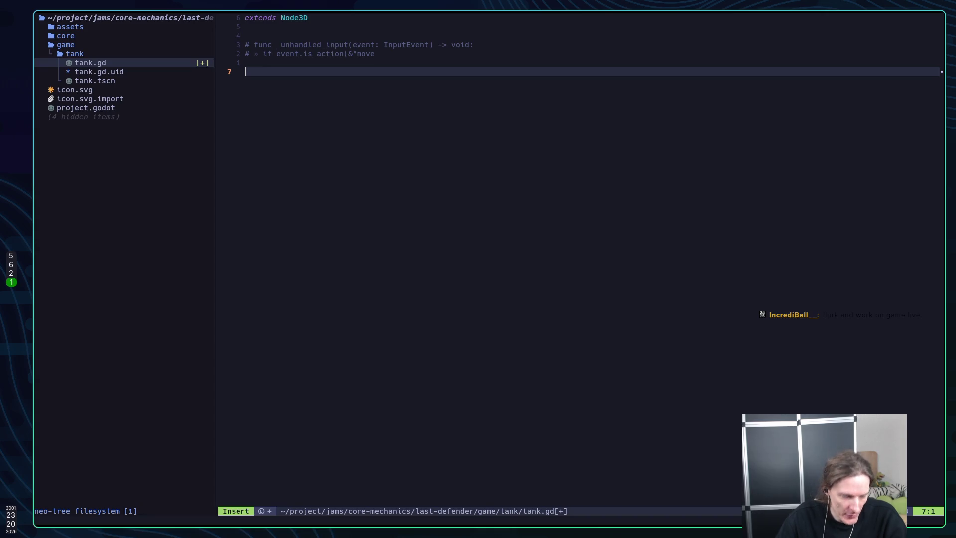
type("func")
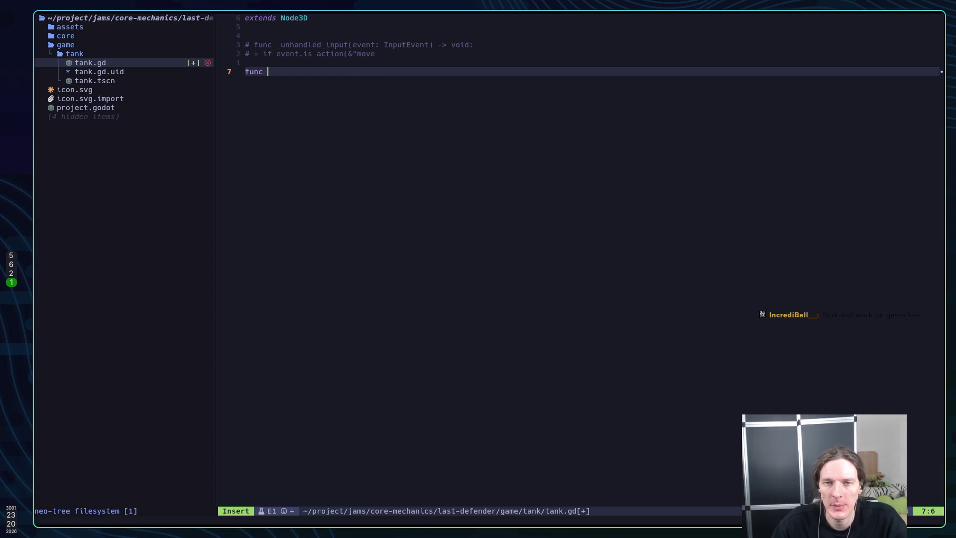
type("_")
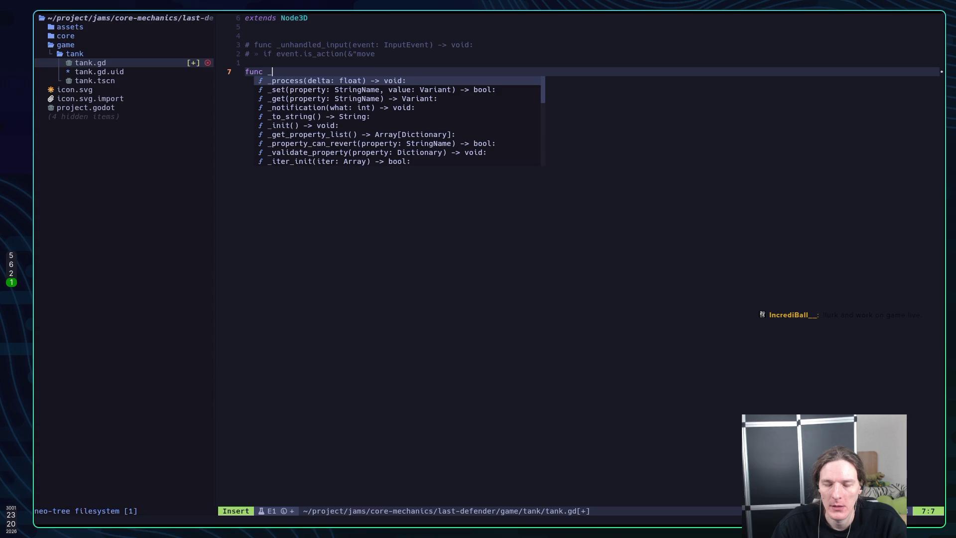
type("ph")
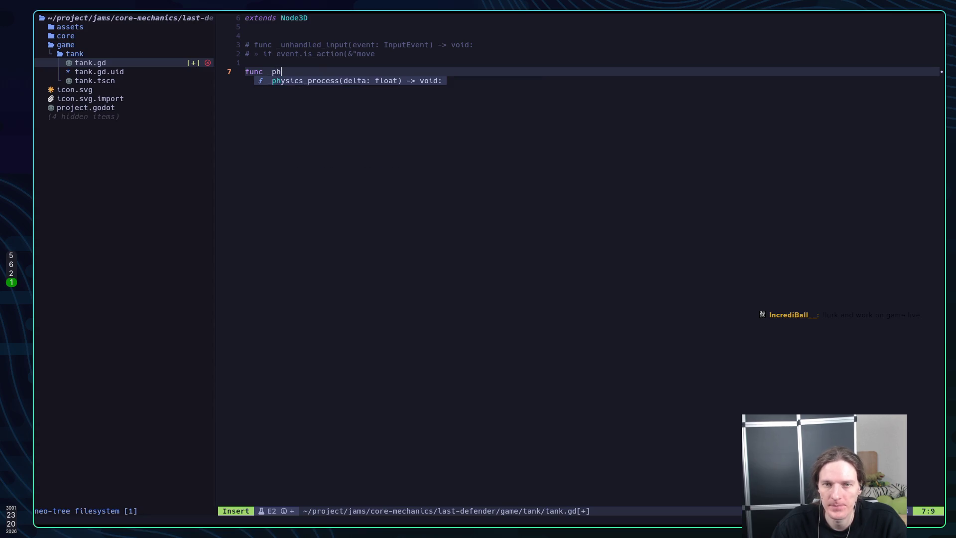
key("Return")
key("Return")
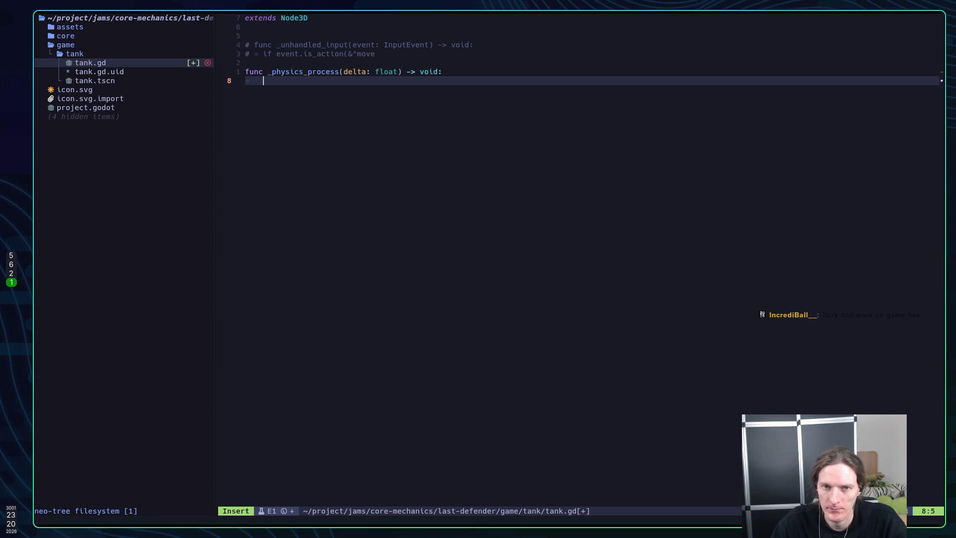
key("Escape")
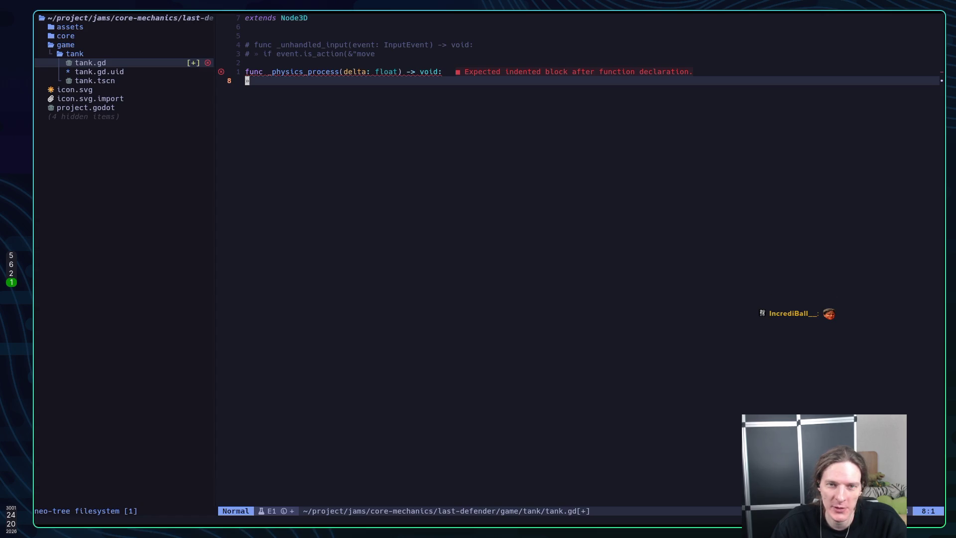
Insert a blank line under extends Node3D
key("Up")
key("Down")
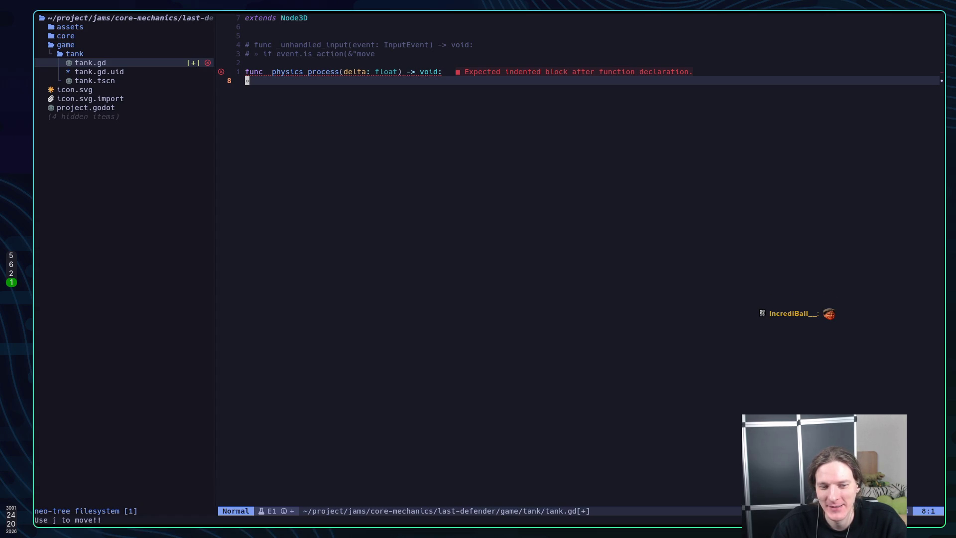
key("k")
key("k")
key("k")
key("O")
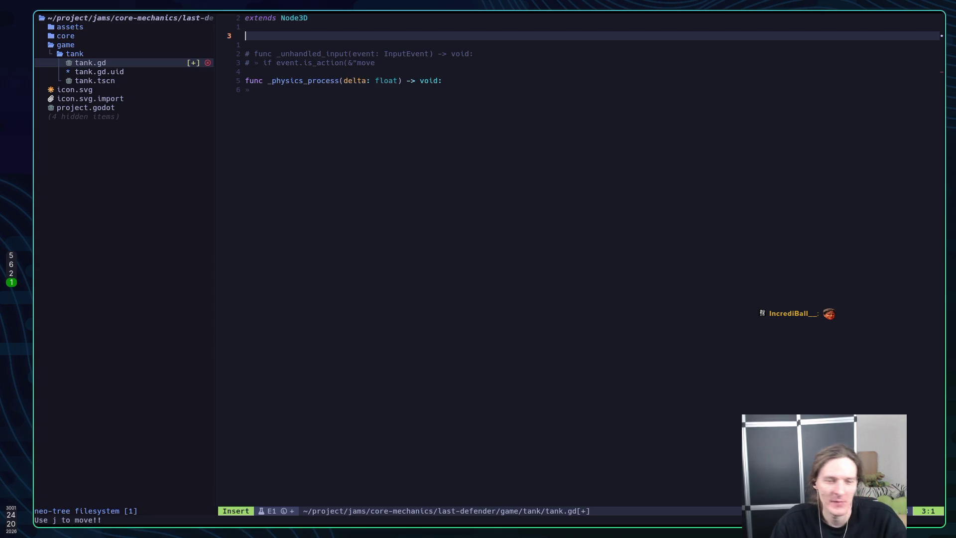
key("super+2")
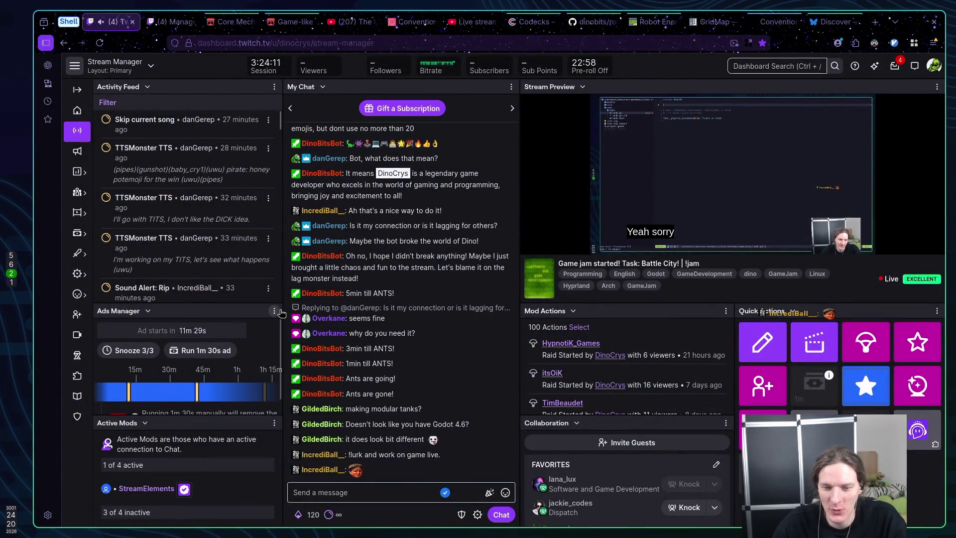
Open a chatter's user card from chat and view their channel in a new tab
left_click(322, 456)
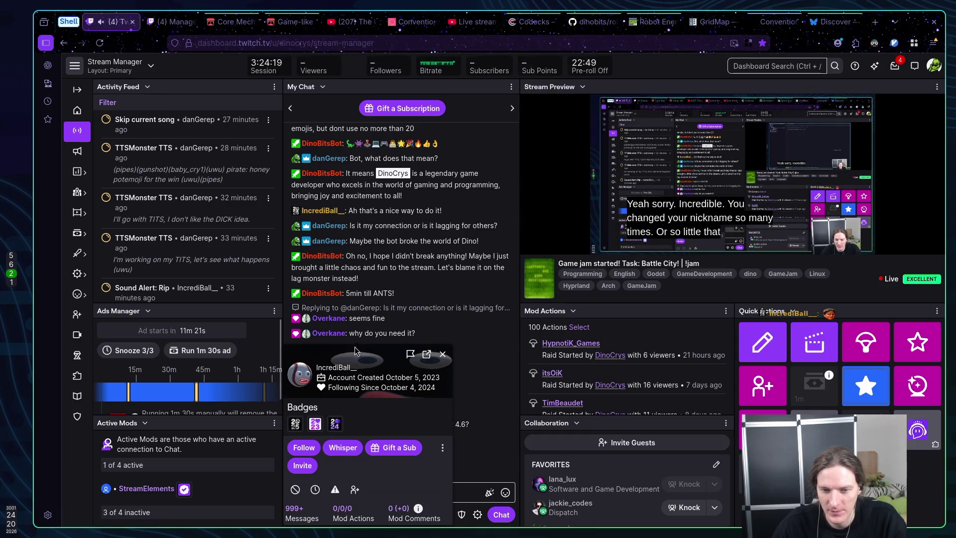
middle_click(308, 383)
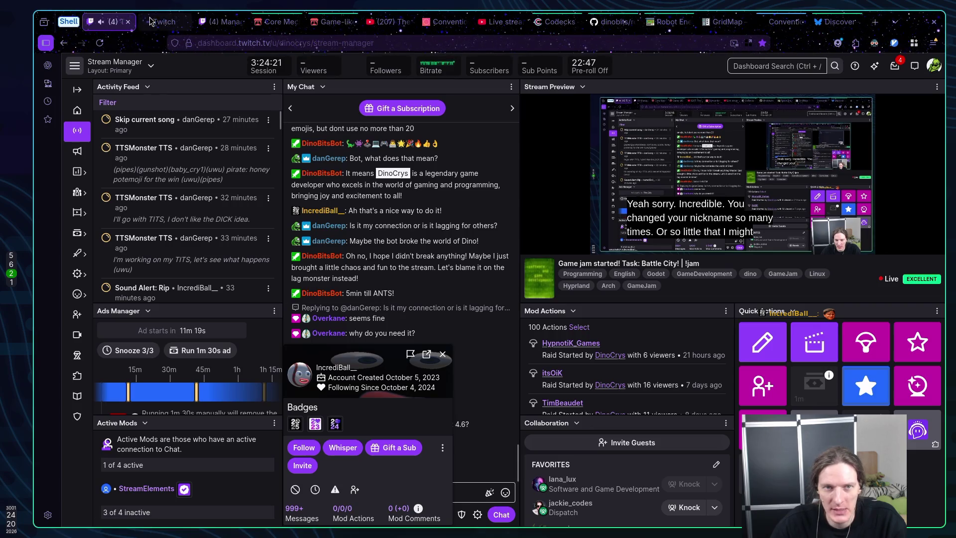
left_click(159, 21)
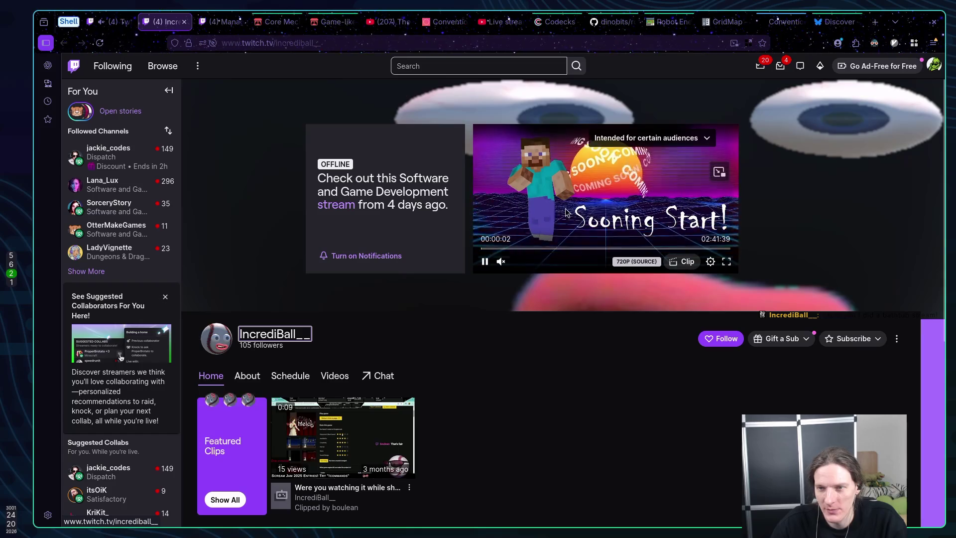
Jump ahead twice in the chatter's past broadcast, then close their channel tab
left_click(560, 249)
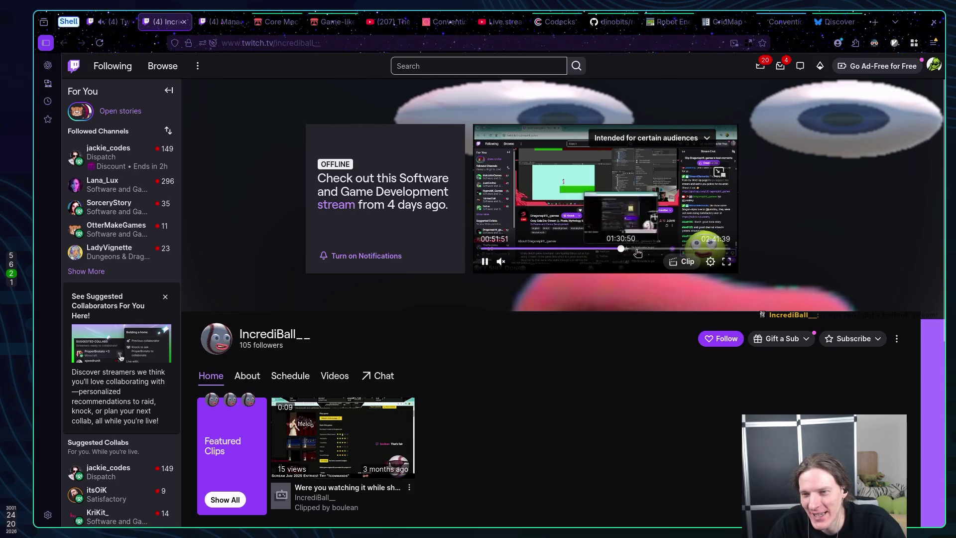
left_click(640, 249)
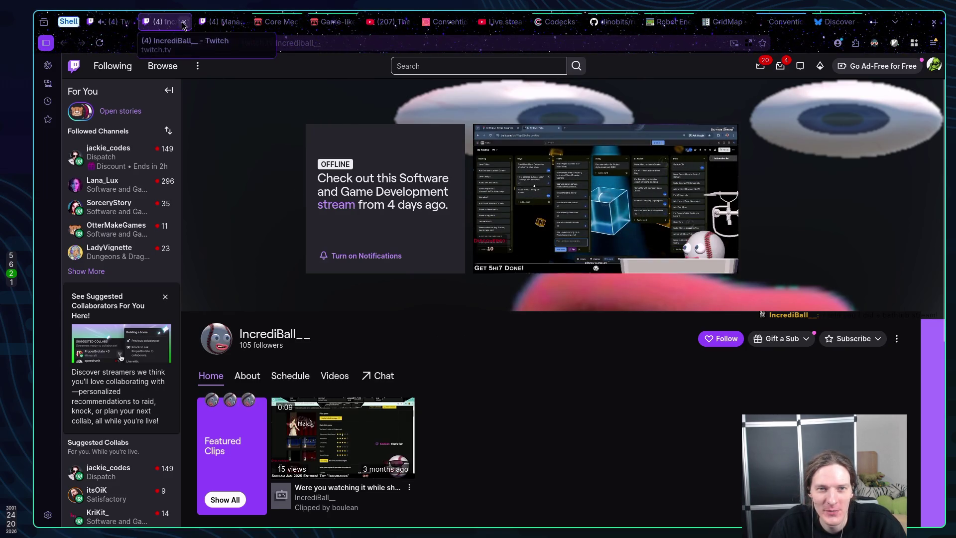
middle_click(160, 22)
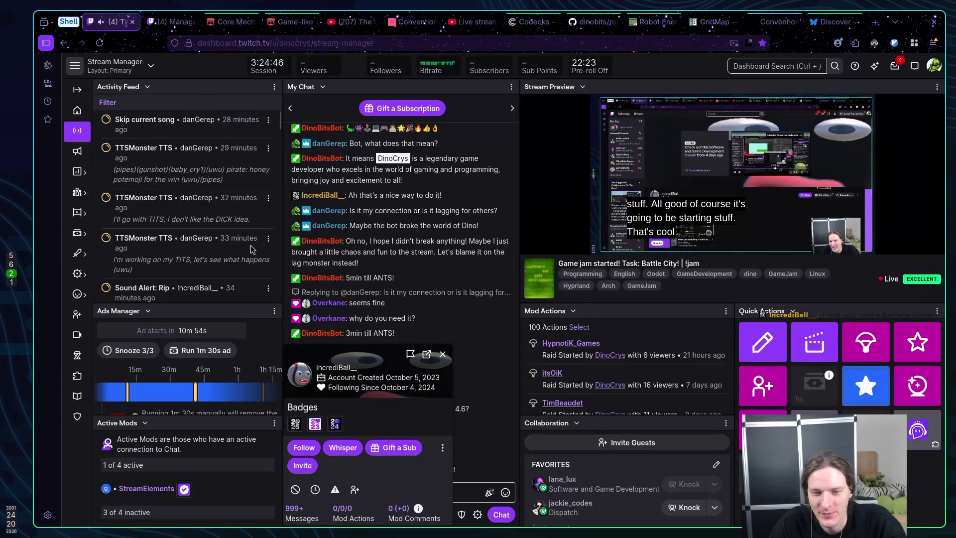
Follow the chatter's channel, close their user card, and return to Neovim on workspace 1
left_click(304, 447)
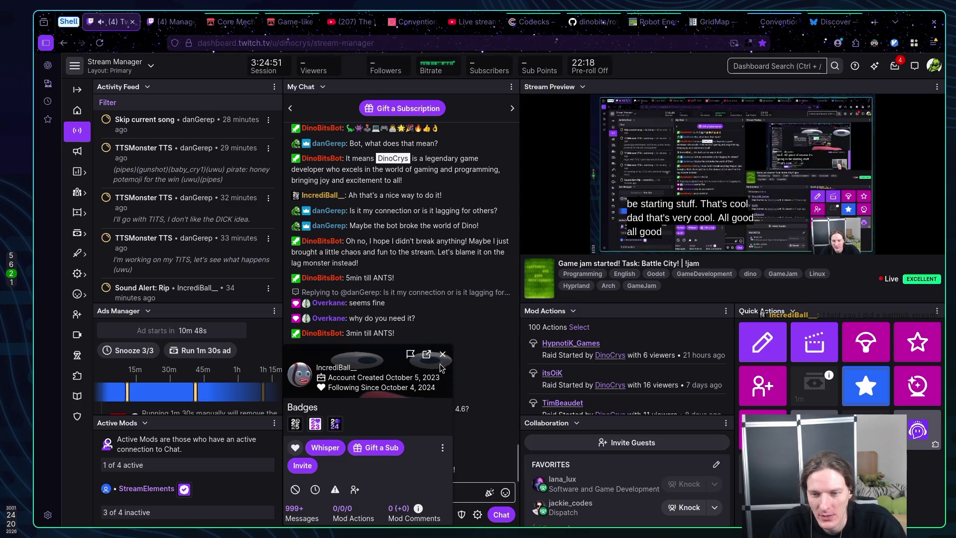
left_click(443, 354)
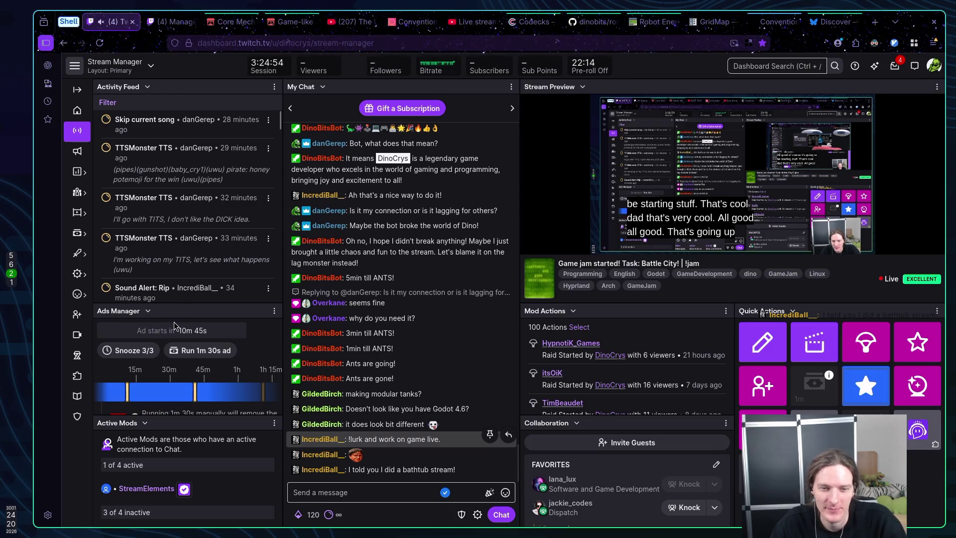
scroll(180, 258, "down", 5)
scroll(182, 258, "up", 5)
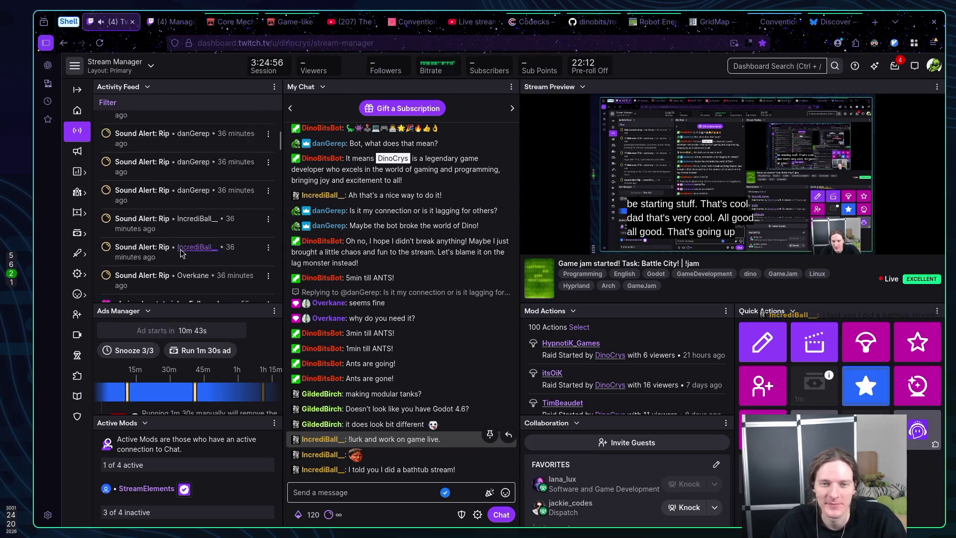
key("super+1")
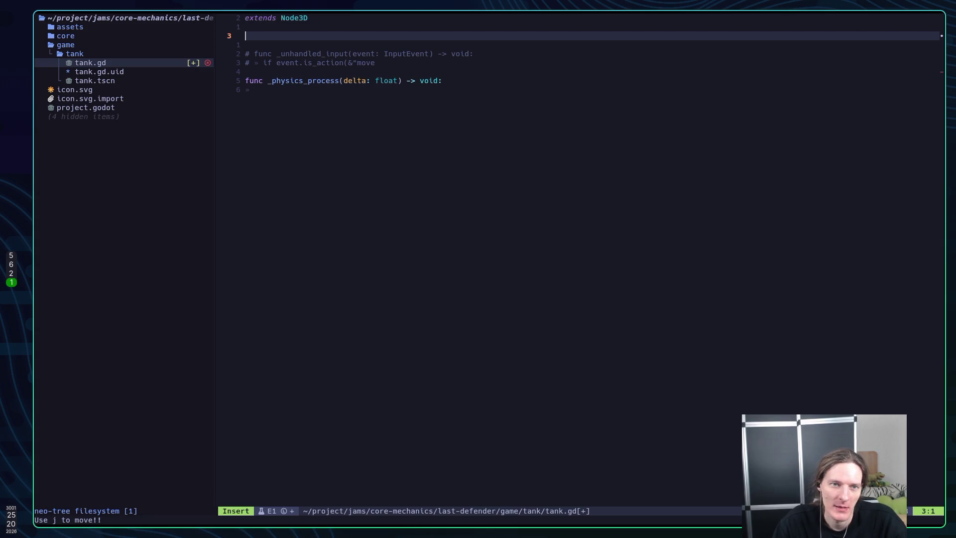
Type var forward_speed: float = 1.0f on line 3, clearing stray characters along the way
type("var")
key("ctrl+minus")
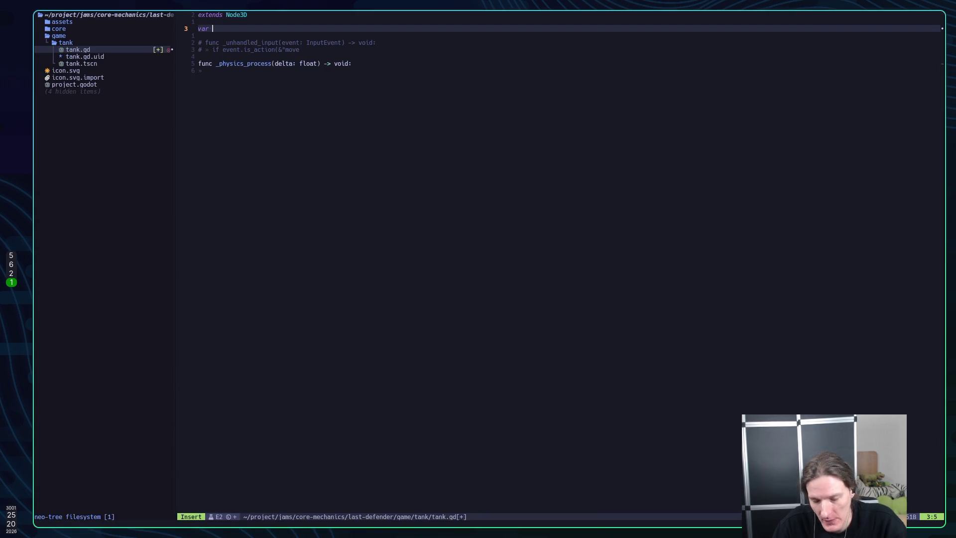
type(";")
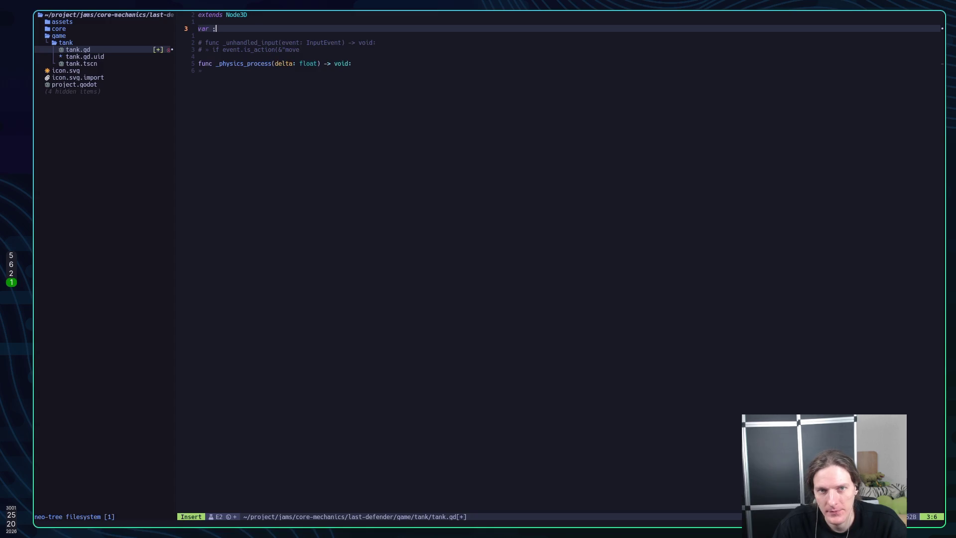
key("BackSpace")
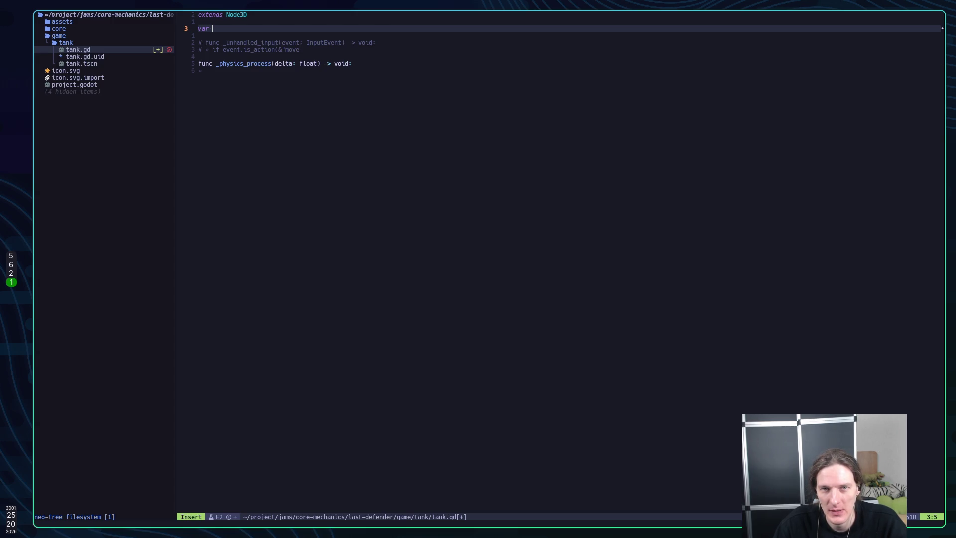
type("j")
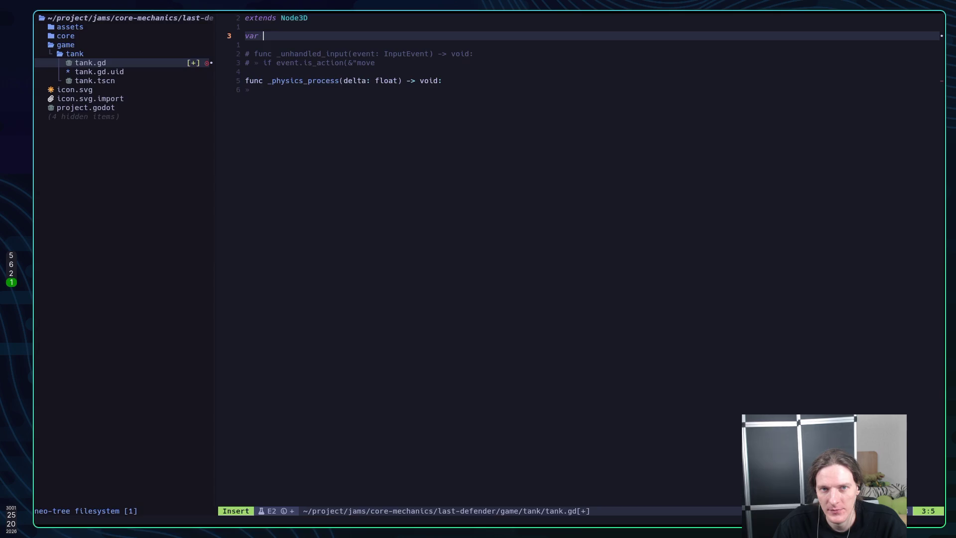
key("BackSpace")
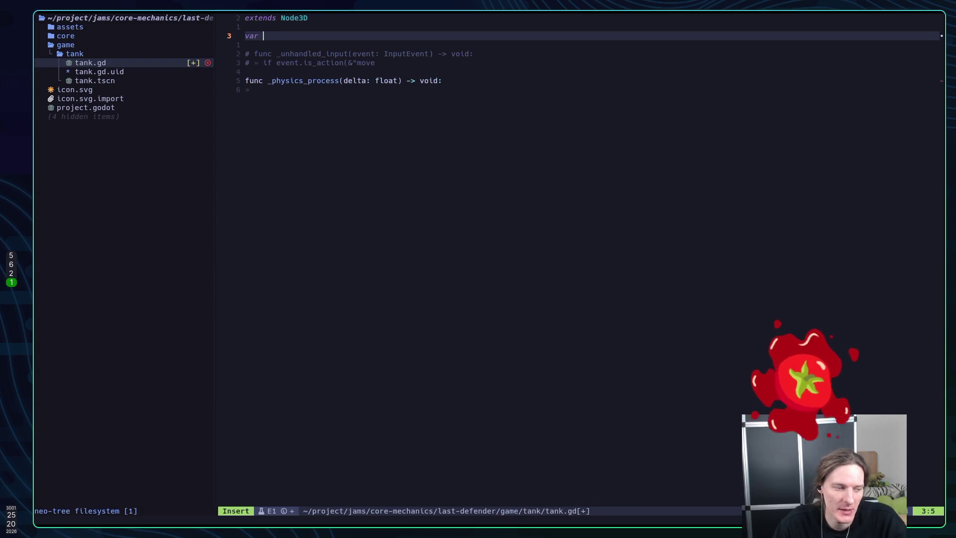
type("spe")
key("BackSpace")
key("BackSpace")
key("BackSpace")
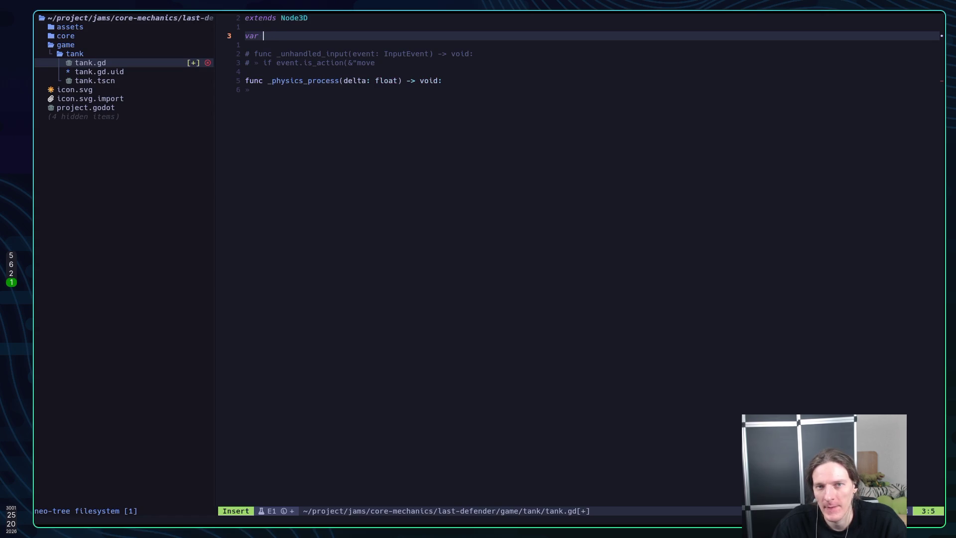
type("forward_speed: ")
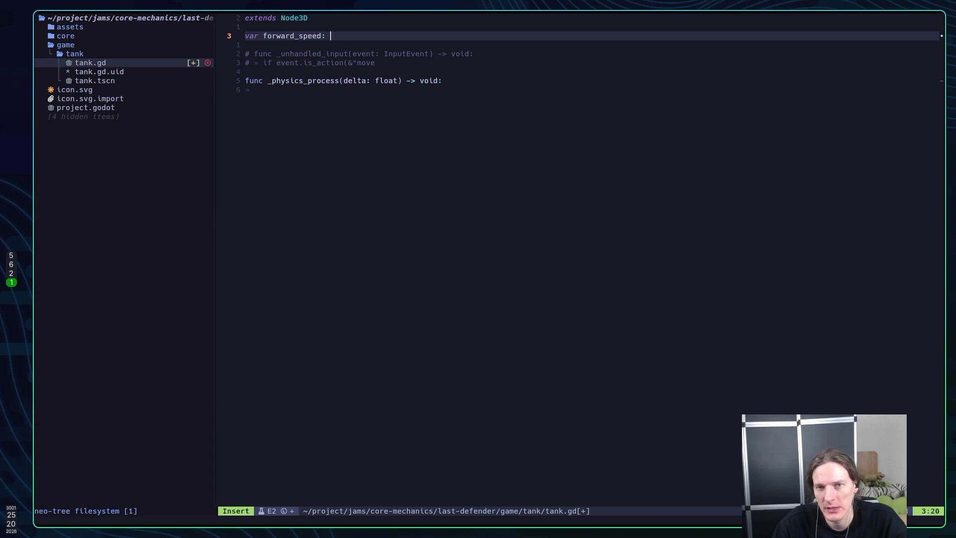
type("float")
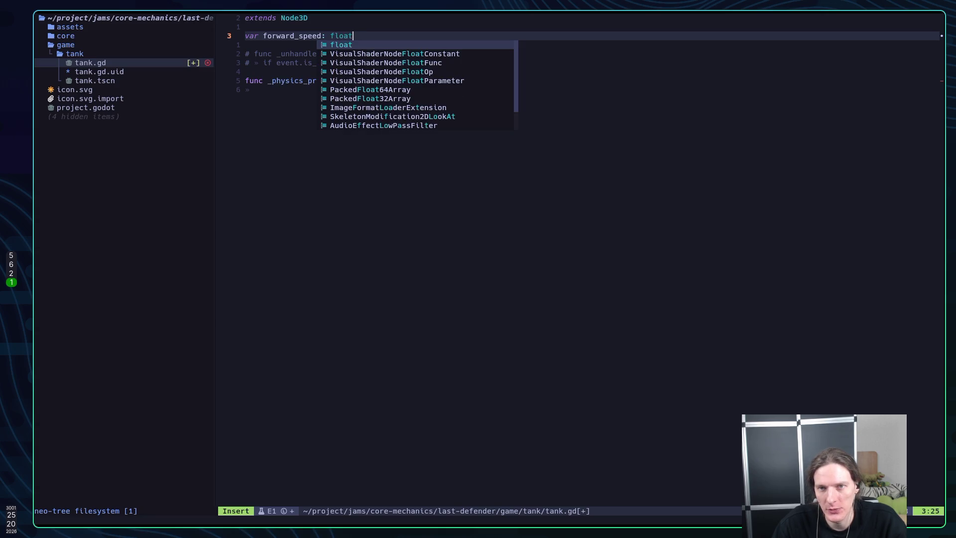
type(" = ")
type("1.0")
type("f")
Drop the trailing f so the default reads 1.0, and return to the line's start
key("Return")
key("Up")
key("End")
key("BackSpace")
key("Down")
type("v")
key("BackSpace")
key("BackSpace")
key("Home")
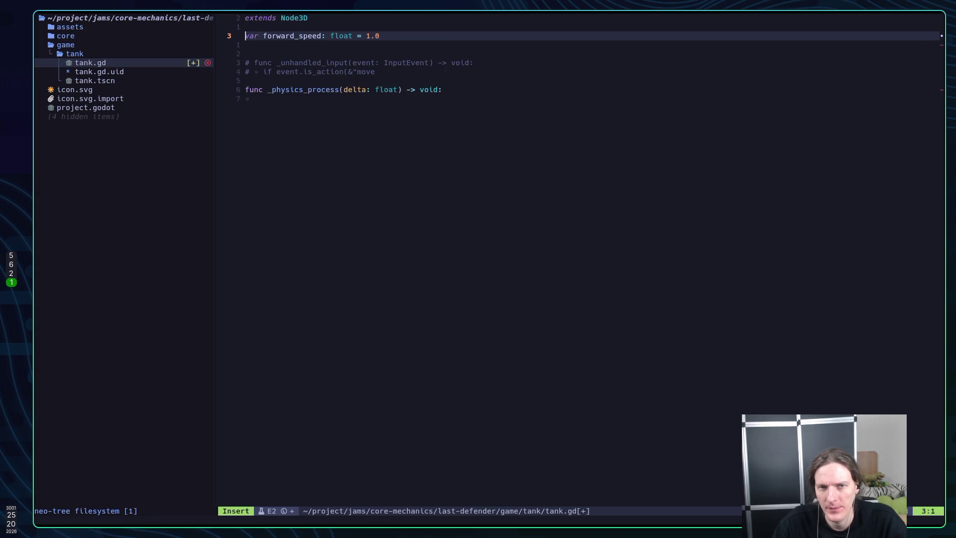
type("@export")
key("End")
key("Return")
type("@export ")
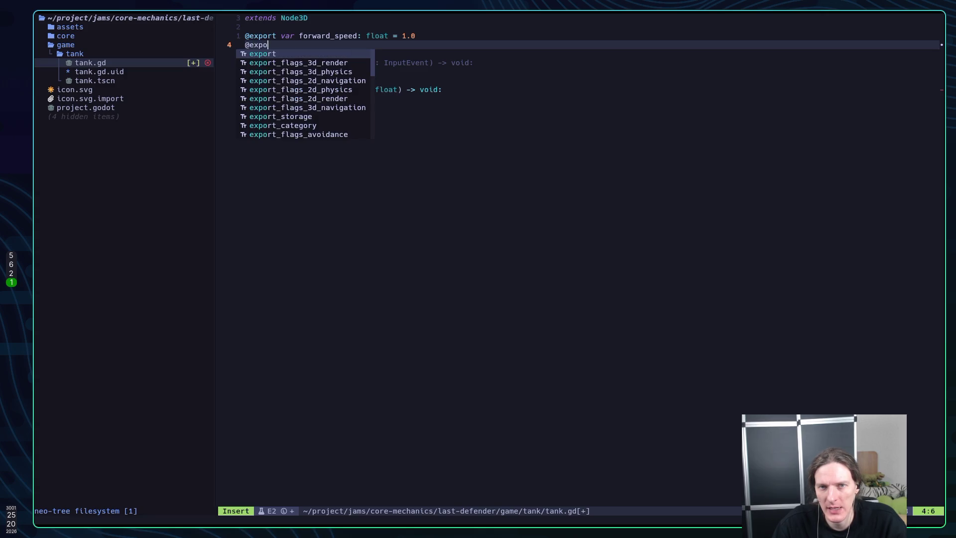
type("var back")
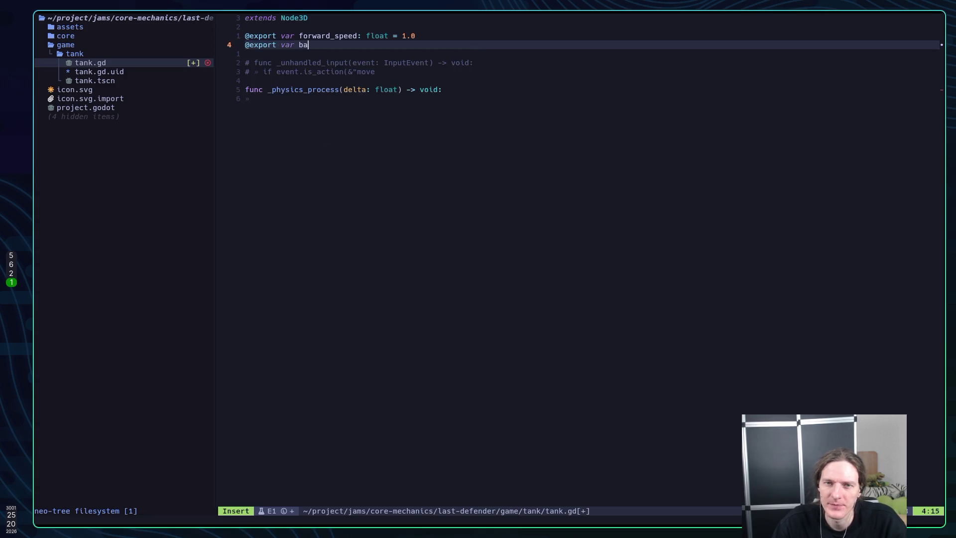
type("ward_")
key("BackSpace")
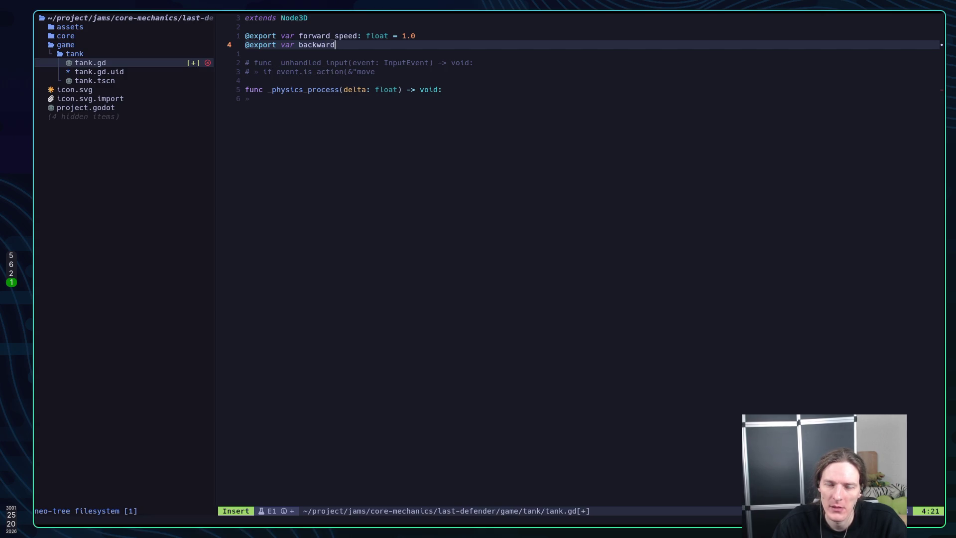
type("s")
left_click(332, 36)
left_click(331, 45)
key("Delete")
type("_speed")
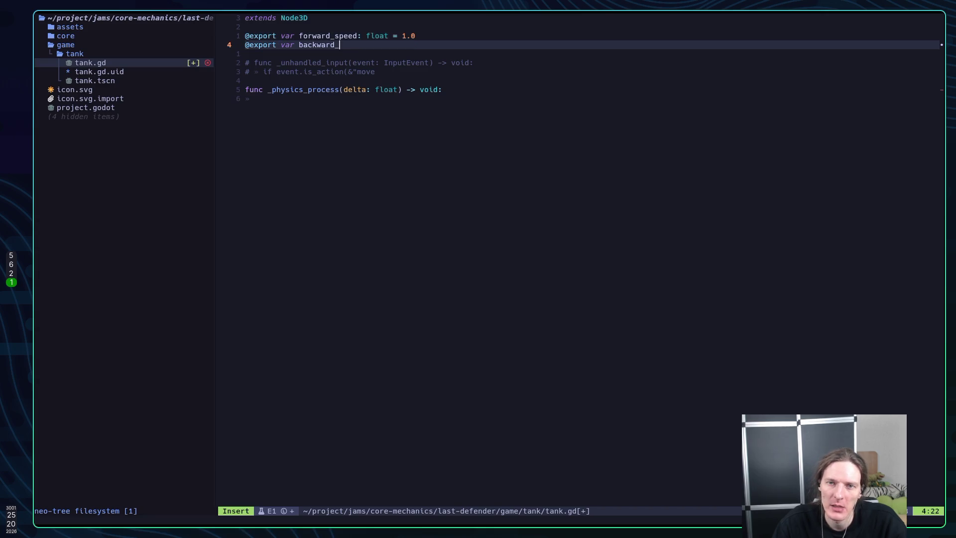
type(": ")
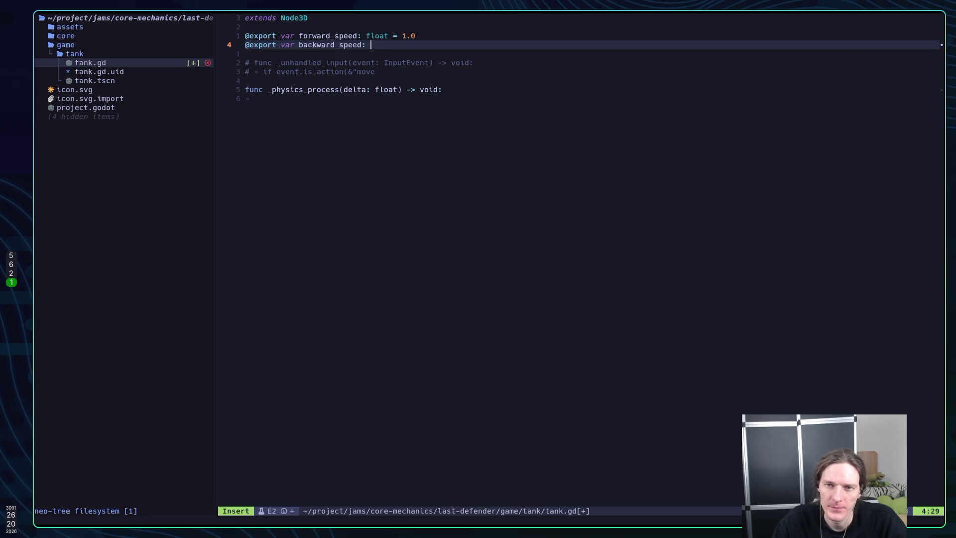
type("float  =0.")
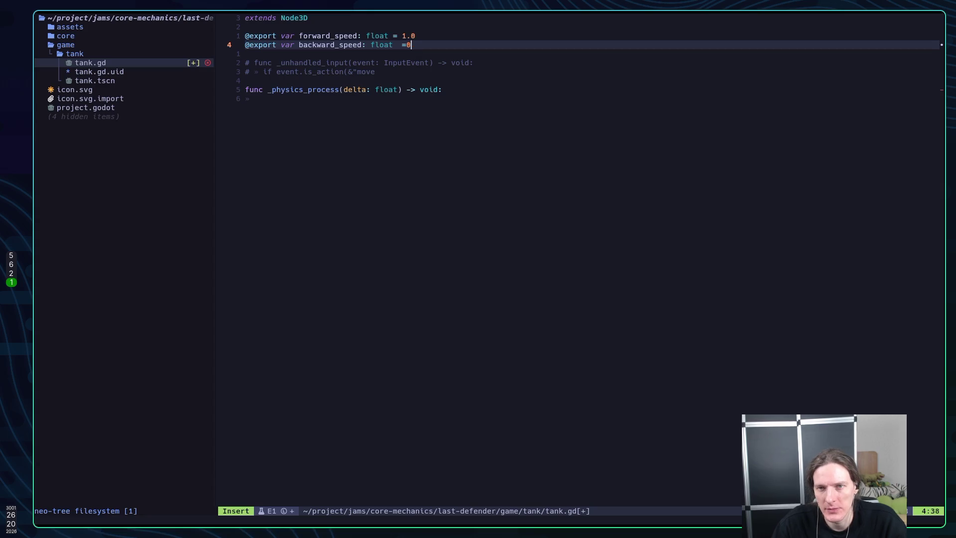
key("BackSpace")
type("0.")
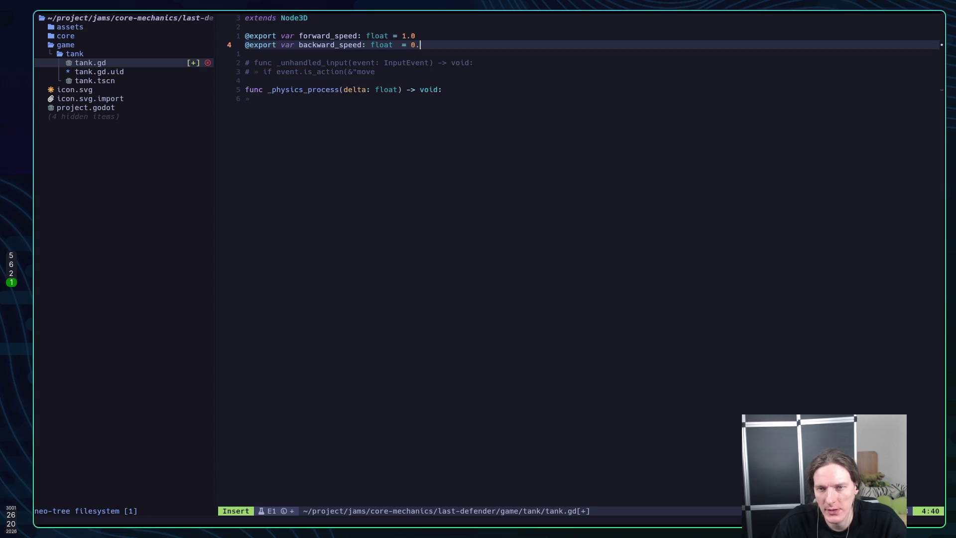
type("6.")
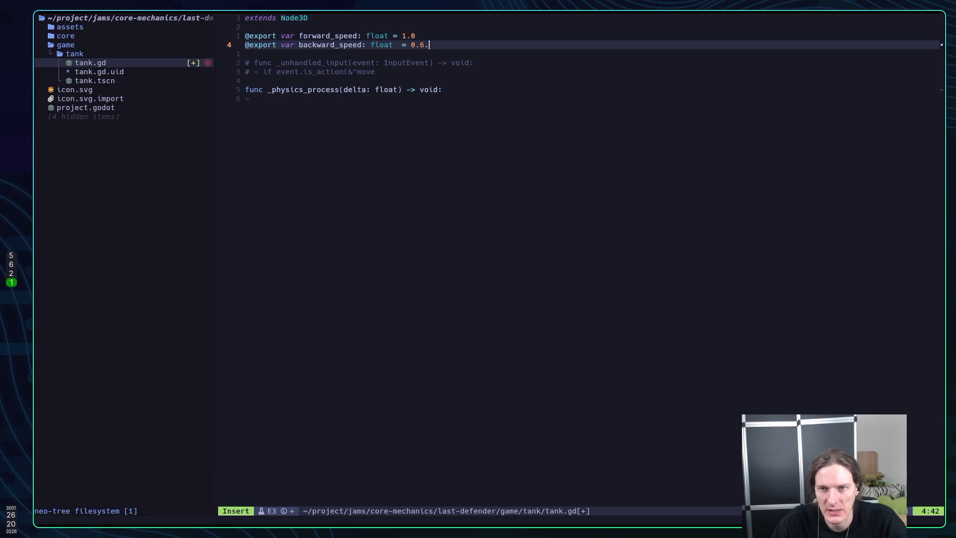
key("Return")
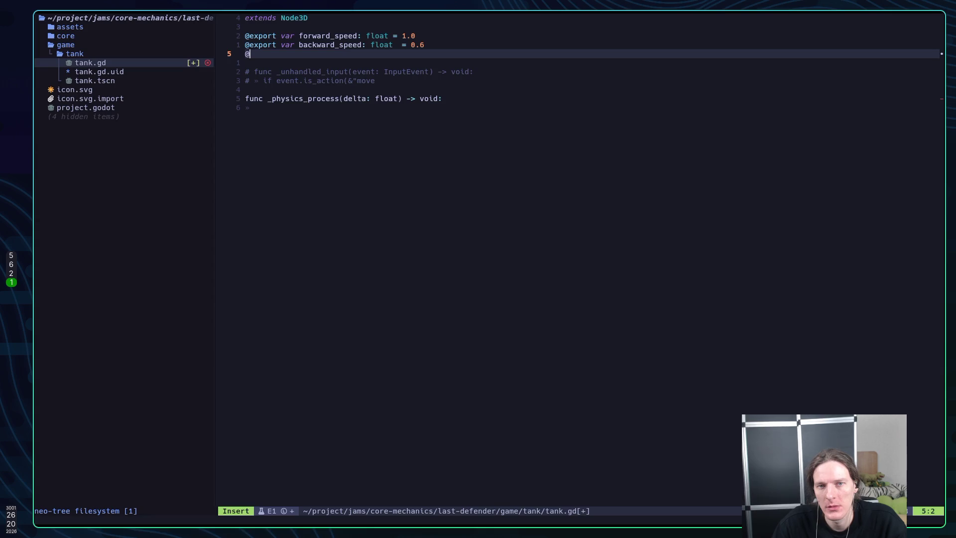
type("@exo")
key("BackSpace")
type("port vat")
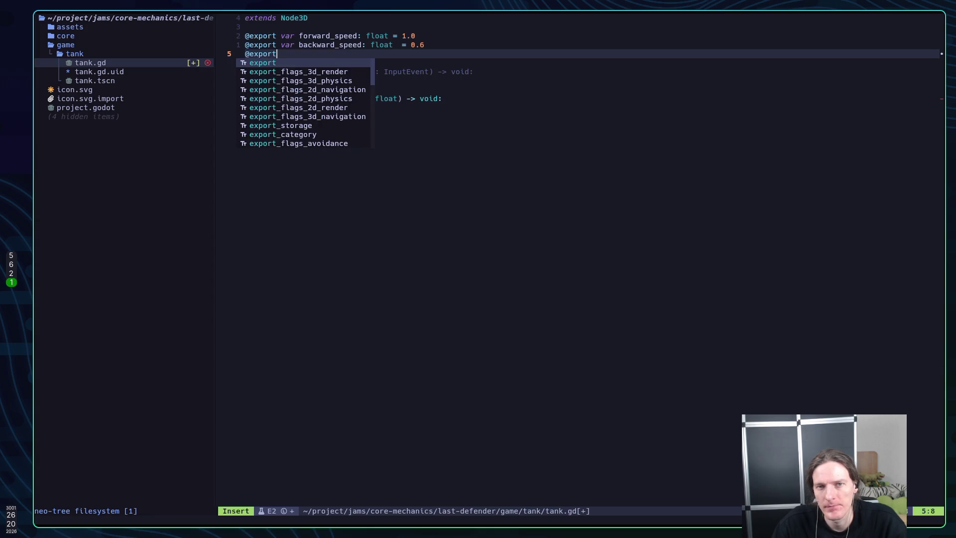
key("BackSpace")
type("r ")
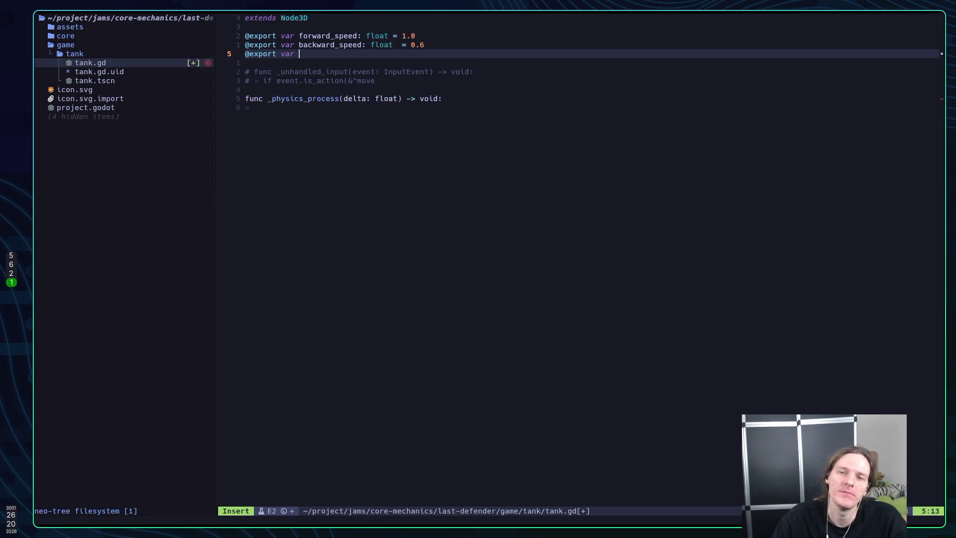
type("tu")
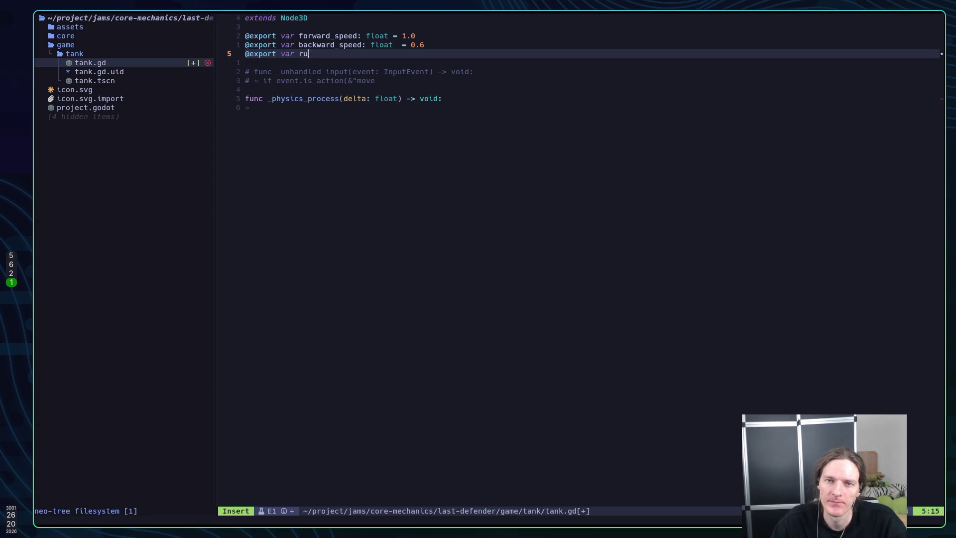
type("rn")
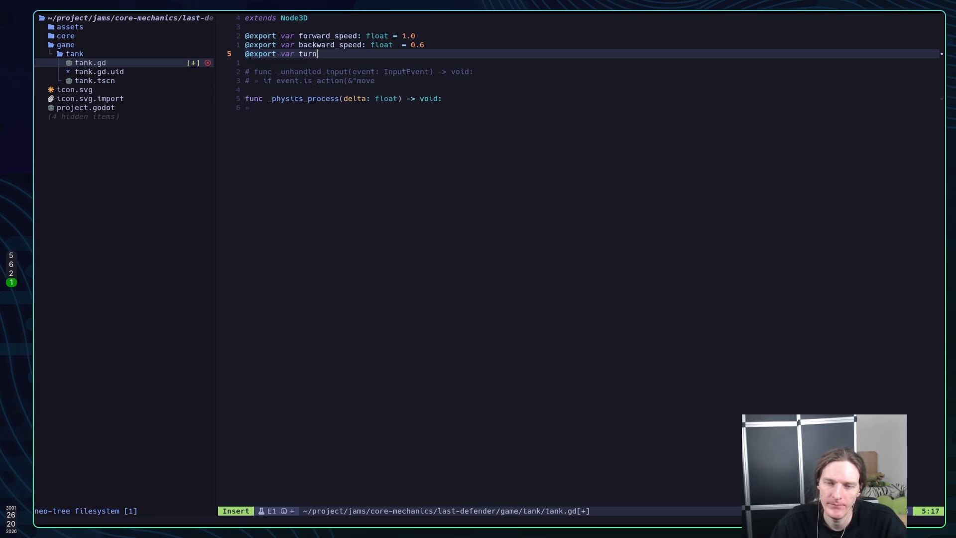
type("_speed")
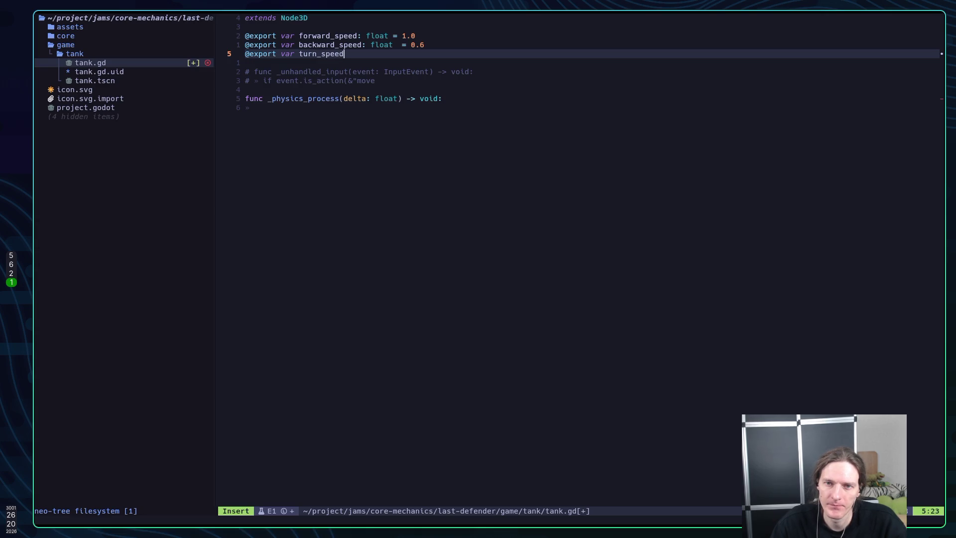
type(": ")
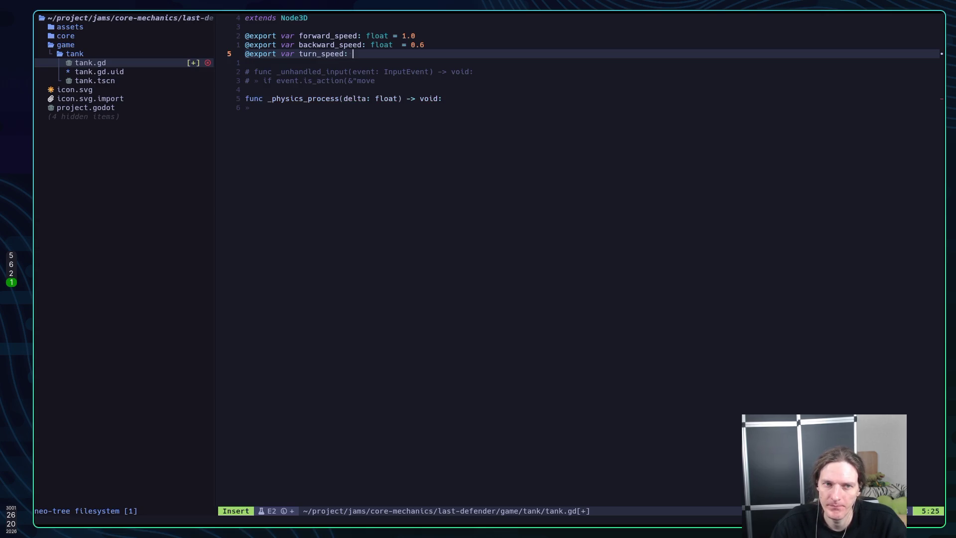
type("float")
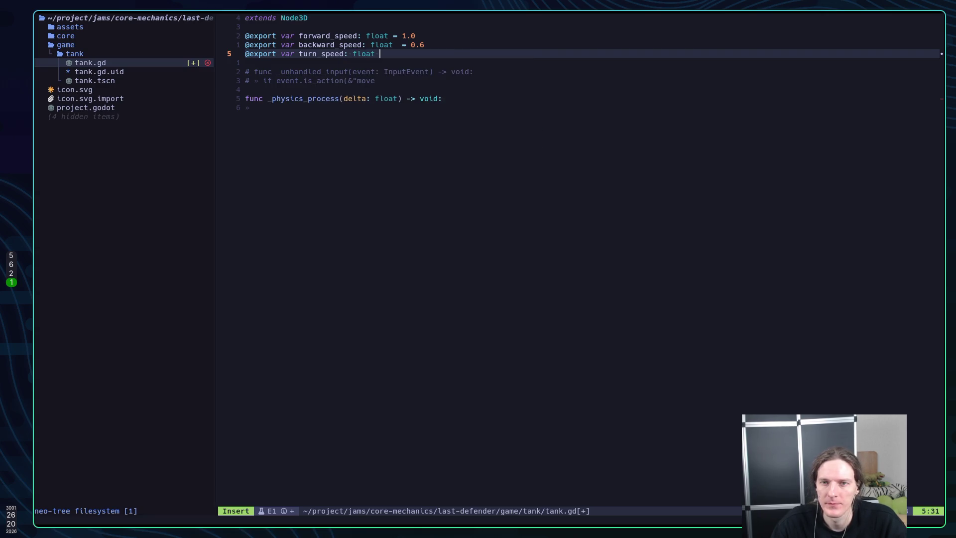
key("Left")
key("Left")
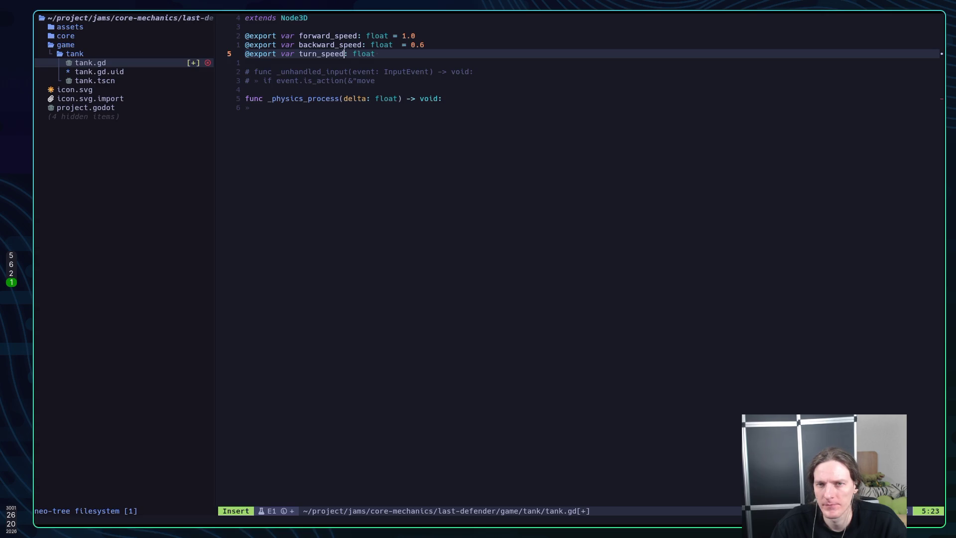
type("_sec")
key("Right")
key("Right")
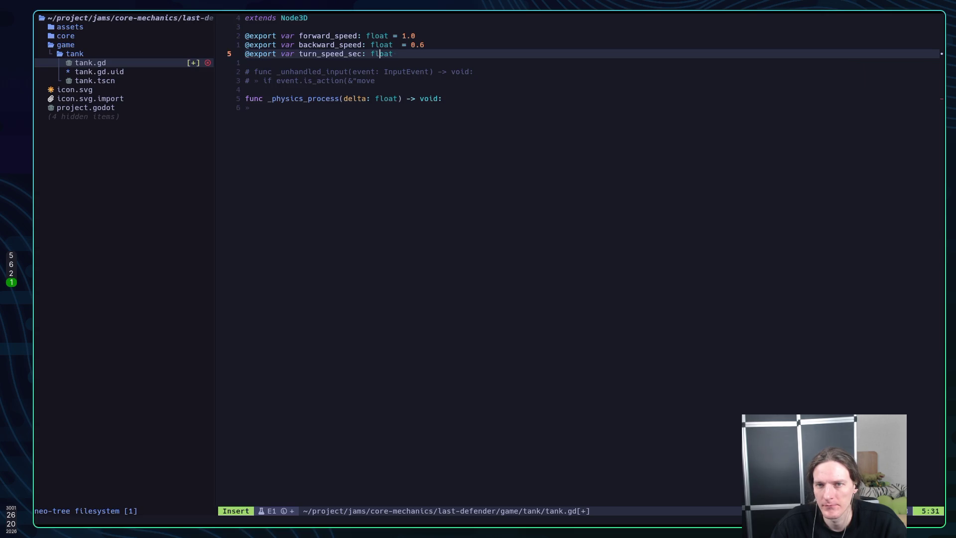
type("= 0.1")
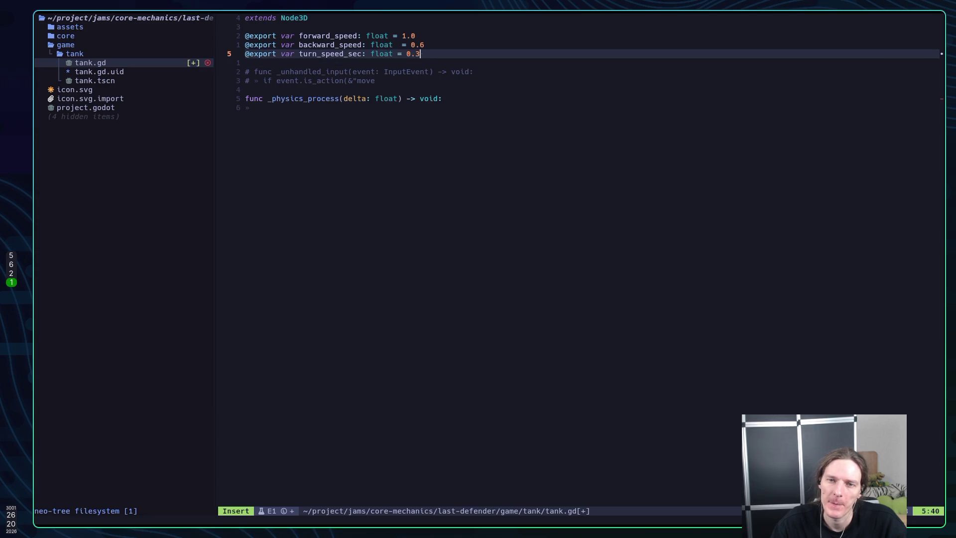
key("Down")
key("Down")
key("Down")
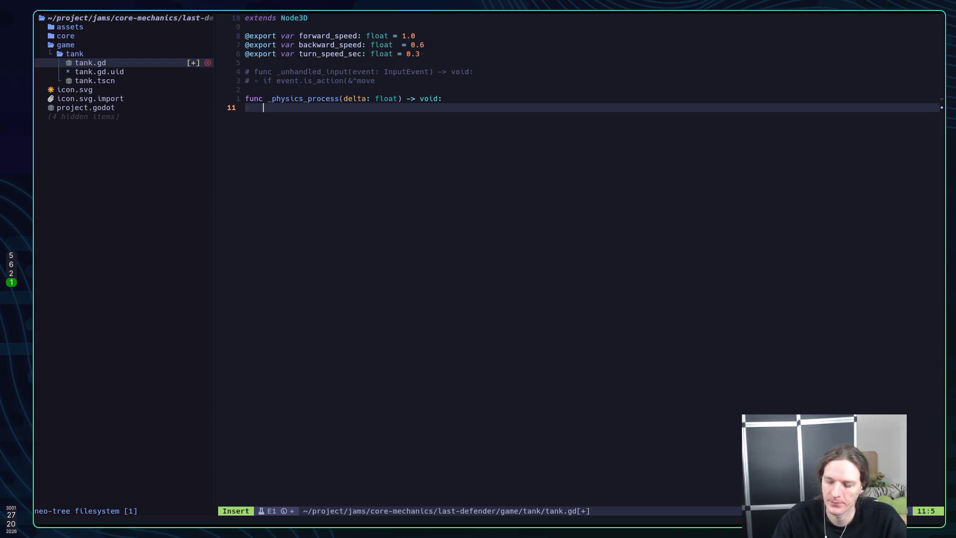
key("Escape")
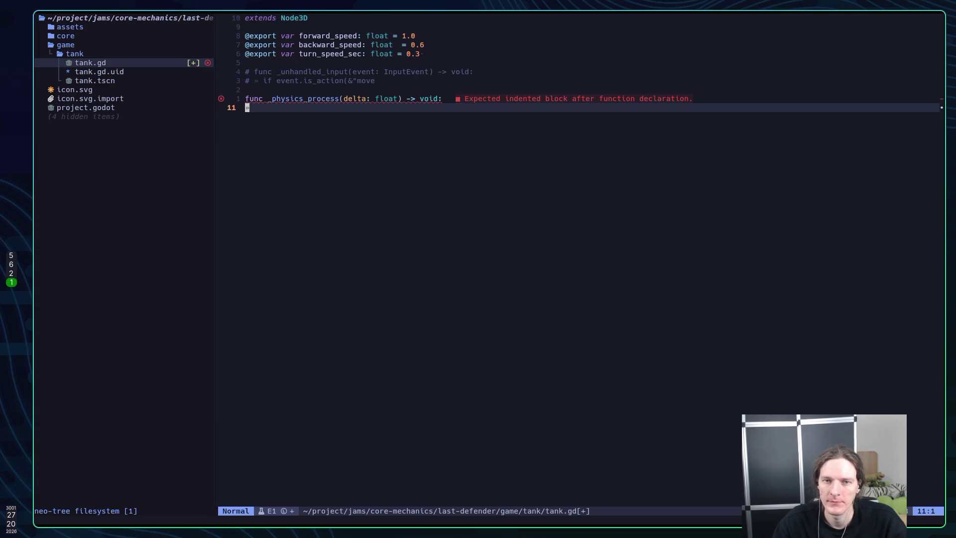
Change the base class from Node3D to CharacterBody3D with ciw and save tank.gd
key("k")
key("k")
key("k")
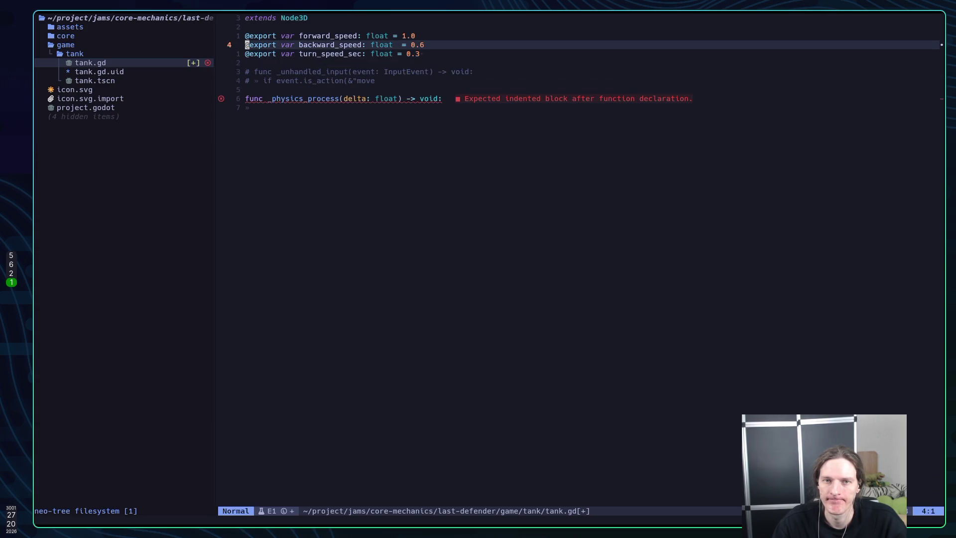
key("k")
key("dollar")
key("h")
key("h")
key("h")
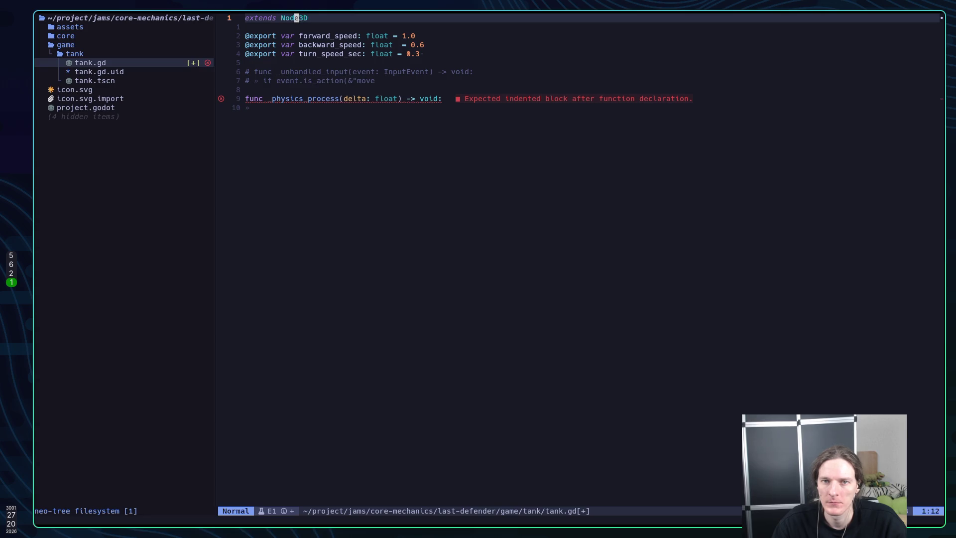
type("ciw")
type("Charac")
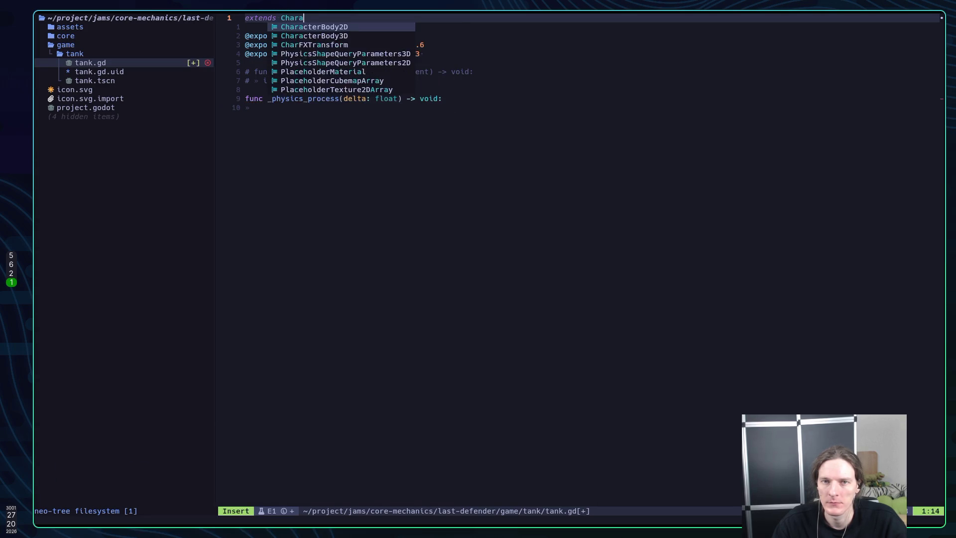
key("Down")
key("Return")
key("Escape")
type(":w")
key("Return")
Comment out _physics_process and uncomment the _unhandled_input function and its if line
key("j")
key("j")
key("j")
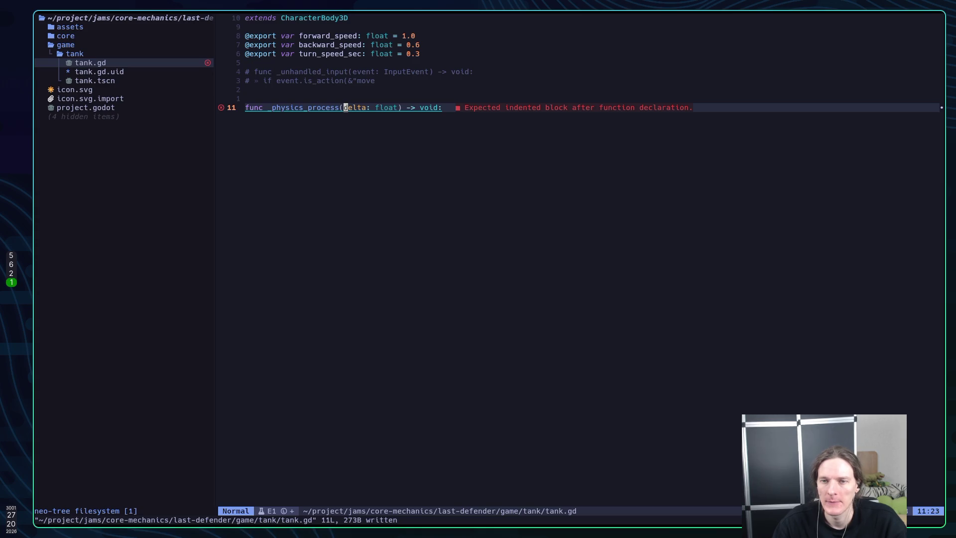
key("o")
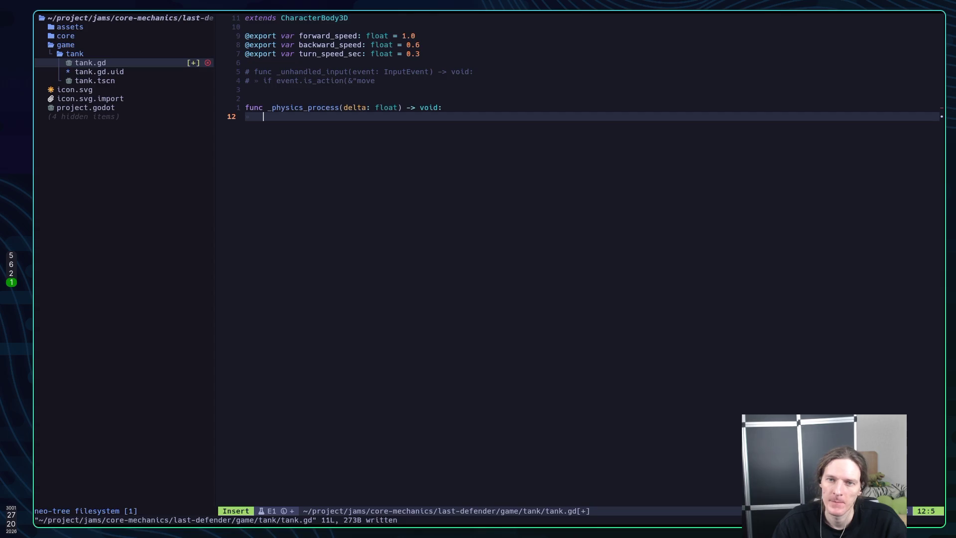
key("Escape")
key("k")
key("g")
key("c")
key("c")
key("k")
key("k")
key("k")
key("k")
key("g")
key("c")
key("c")
key("j")
key("k")
key("j")
key("g")
key("c")
key("c")
Complete the condition to event.is_action(&"move_up"): and start its body
key("w")
key("w")
key("w")
key("l")
key("asciicircum")
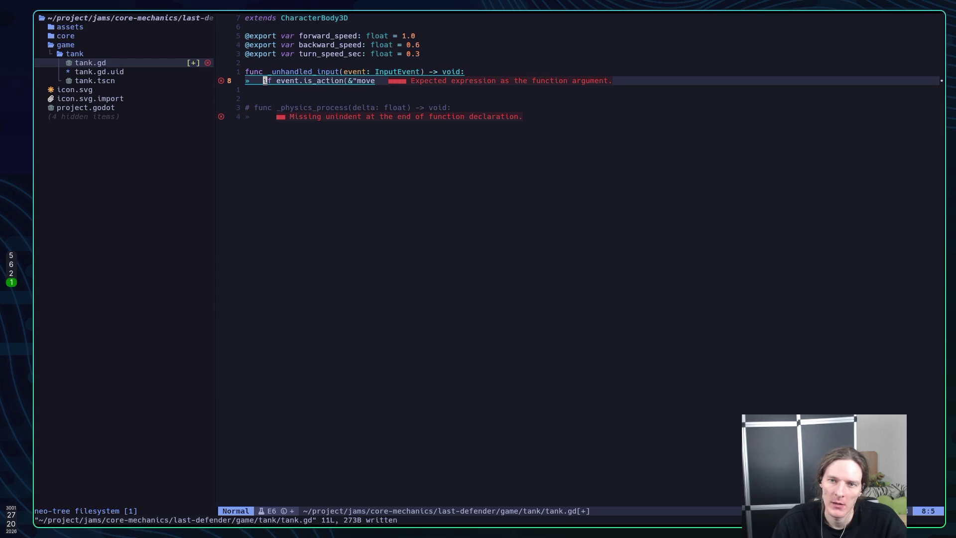
type("A_up")
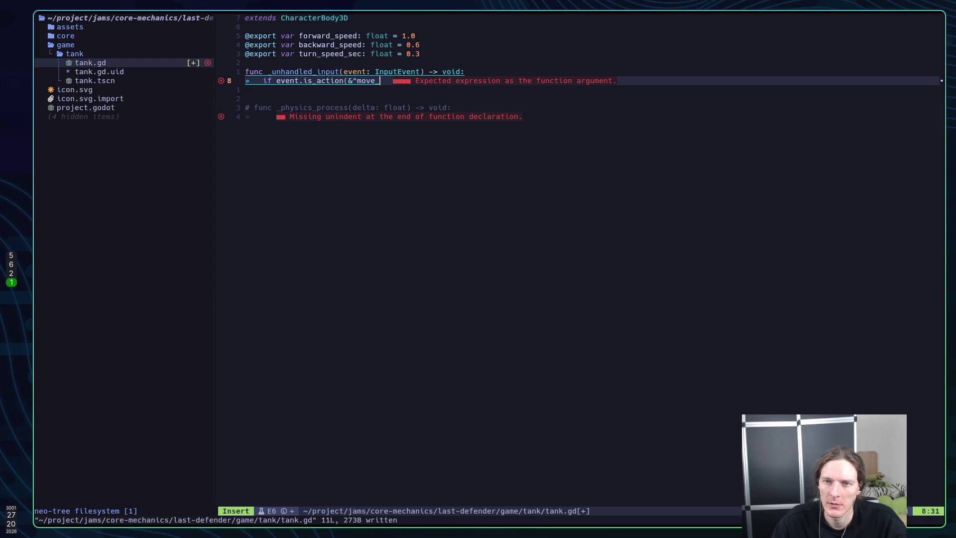
type("\")")
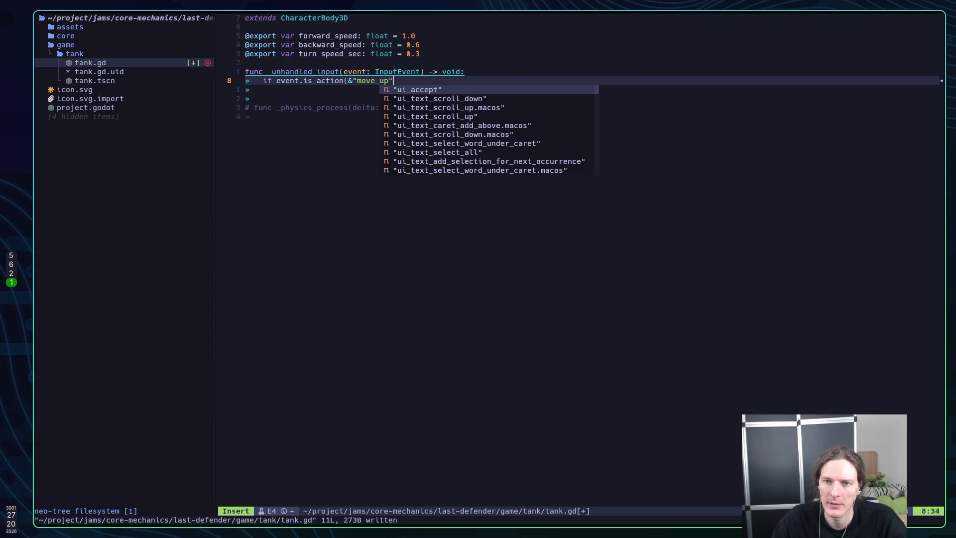
type(":")
key("Return")
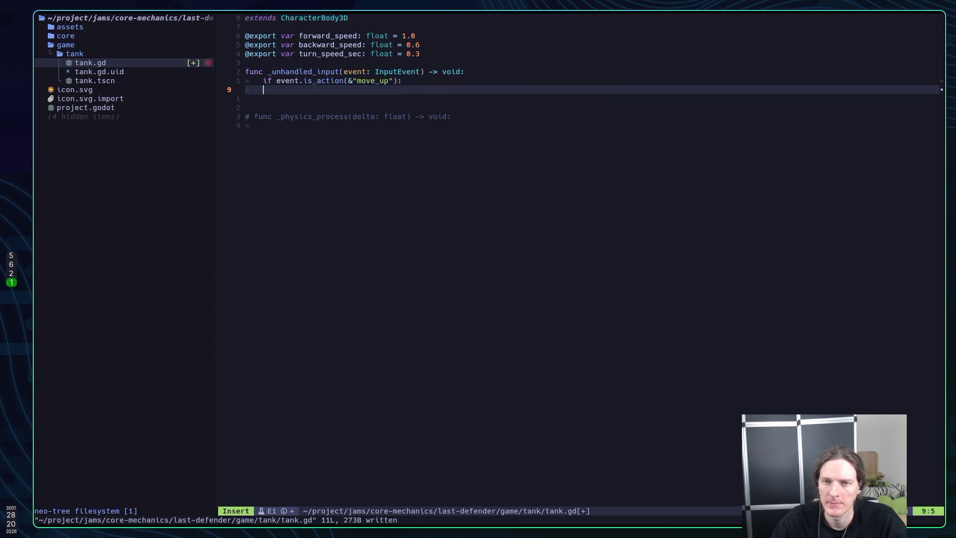
Write velocity.z = forward_speed inside the move_up block and save with :w
key("Tab")
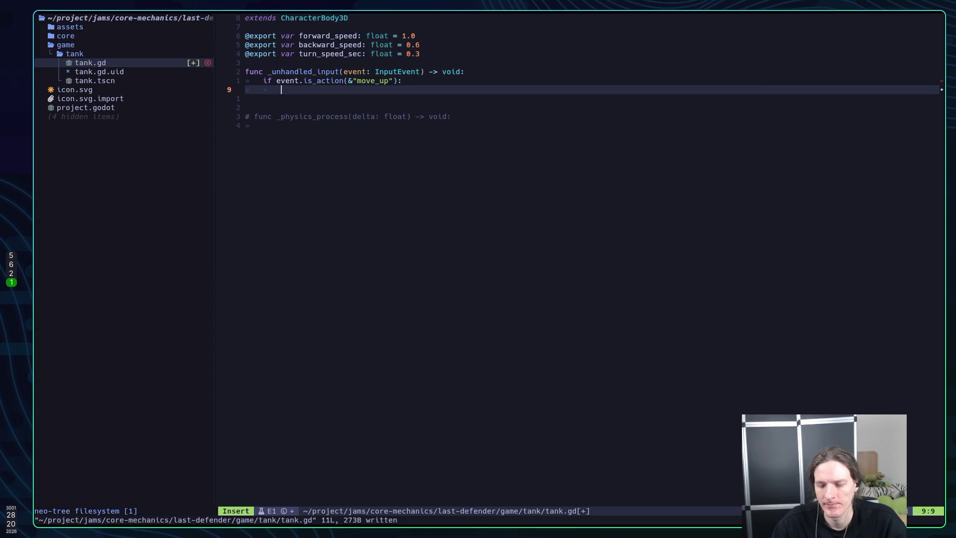
type("velocity.")
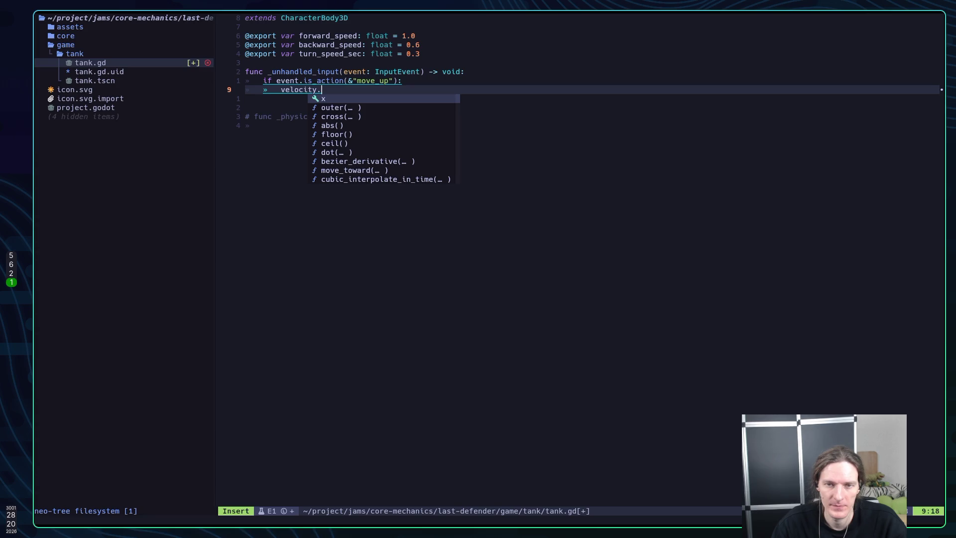
type("z")
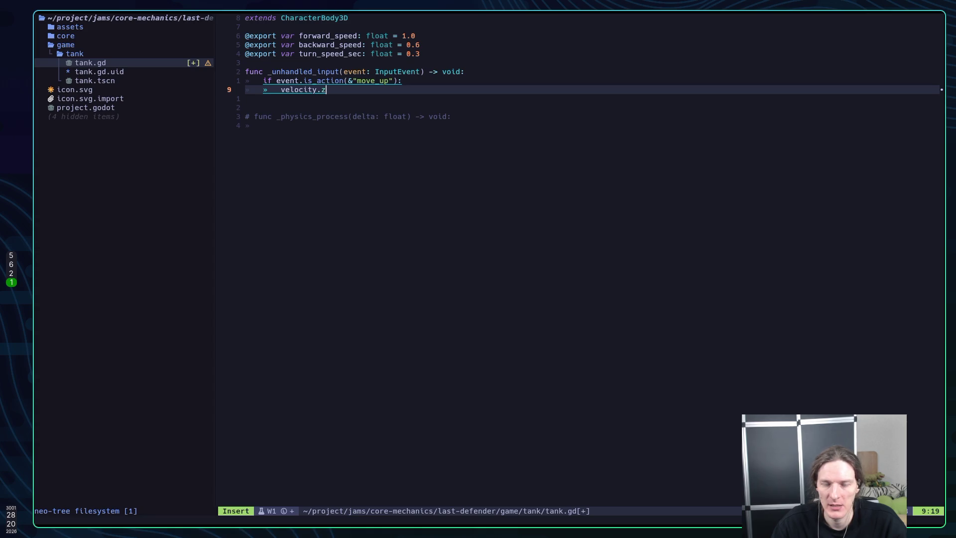
type(" = ")
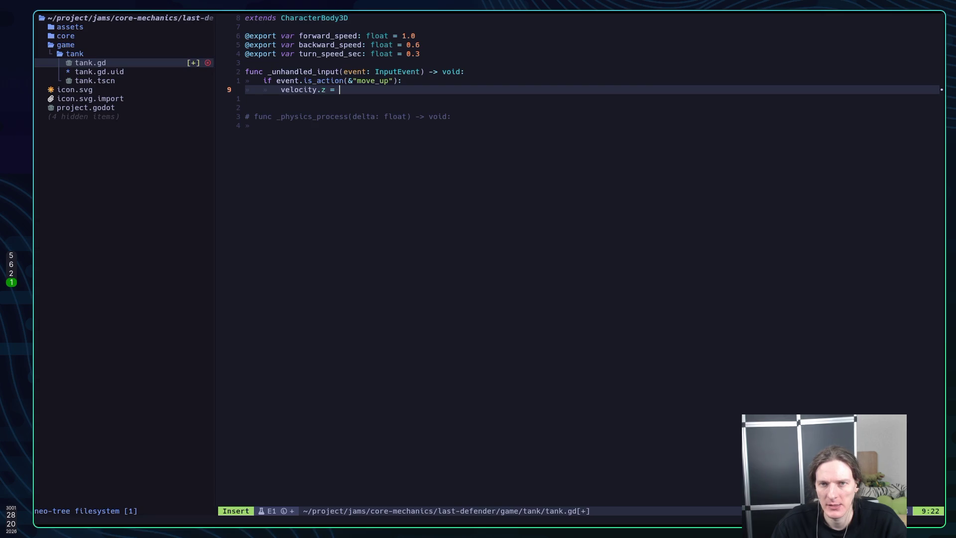
type("for")
key("ctrl+n")
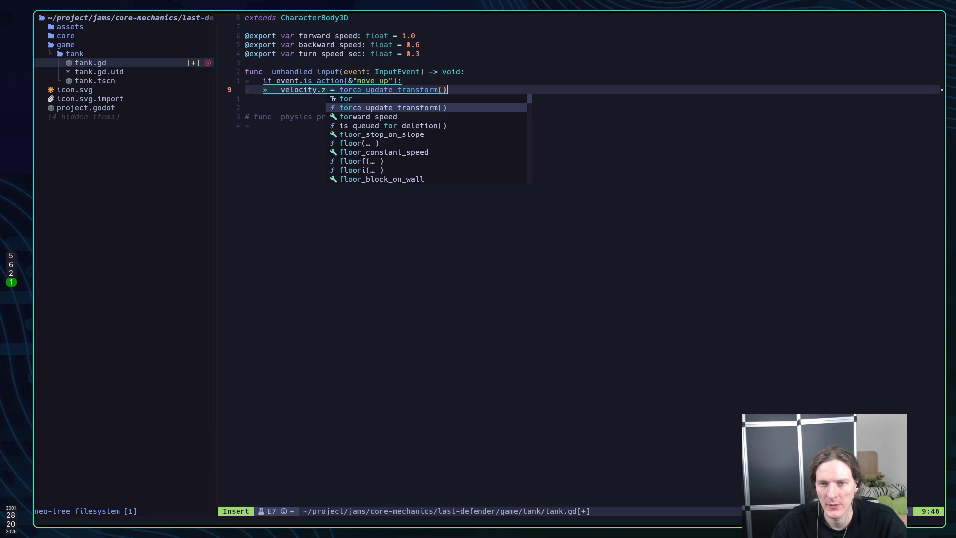
key("ctrl+n")
type("*")
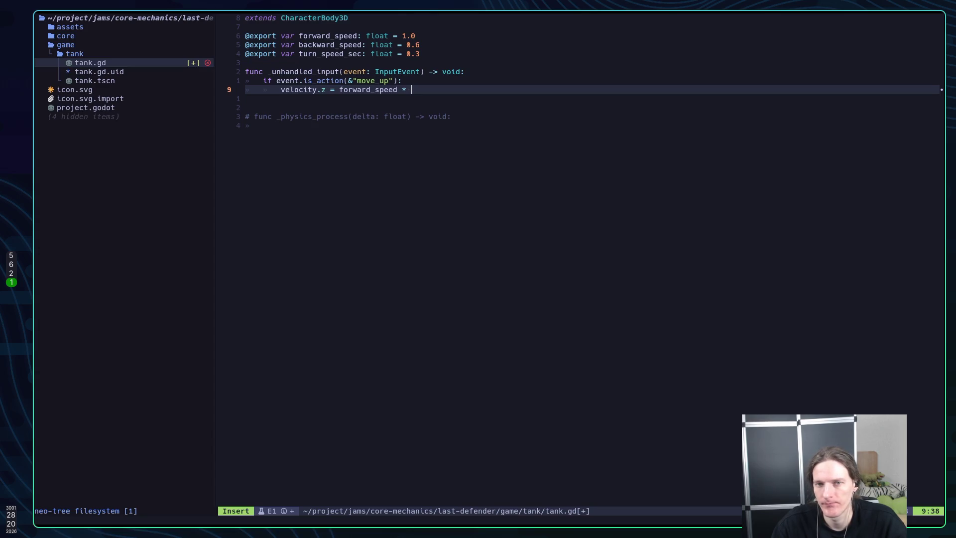
key("BackSpace")
key("BackSpace")
key("BackSpace")
key("Escape")
type(":w")
key("Return")
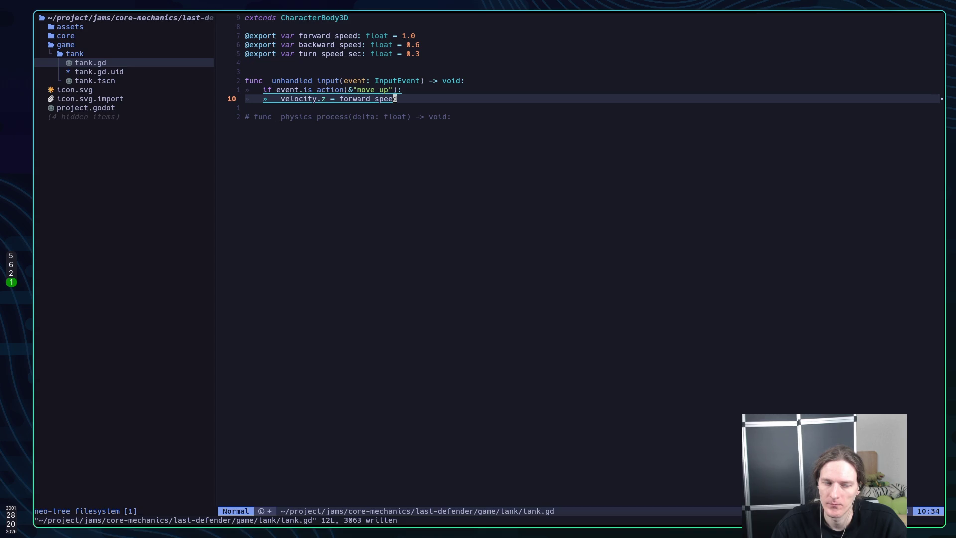
Start a second velocity. line, browse its completions to clamp, and read clamp's documentation
key("k")
type("jo")
type("velocity.")
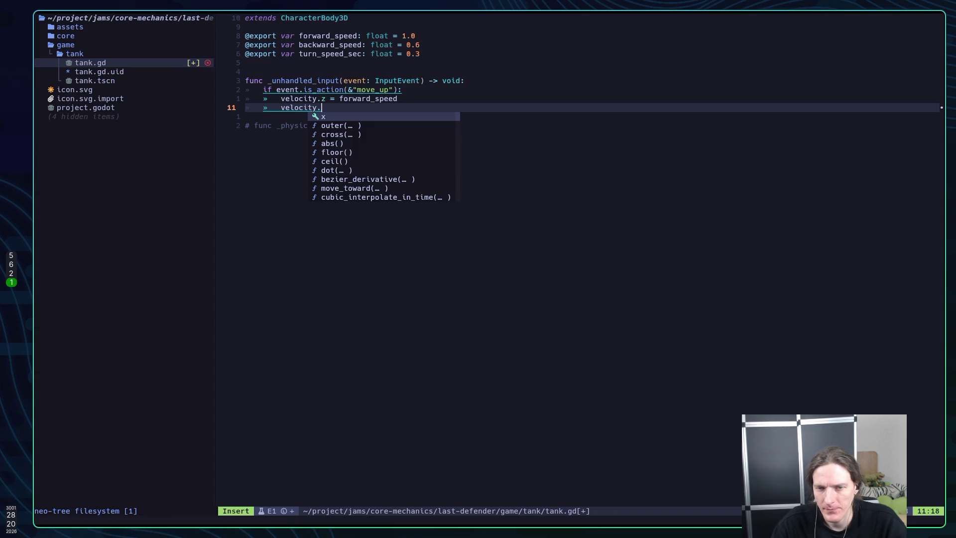
key("ctrl+n")
key("ctrl+n")
key("ctrl+n")
key("ctrl+n")
key("ctrl+n")
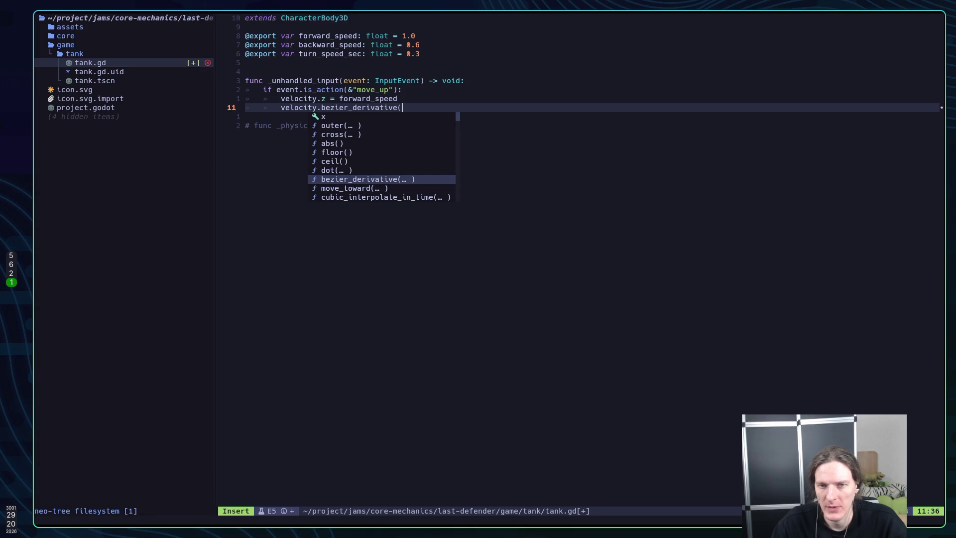
key("ctrl+p")
key("ctrl+p")
key("ctrl+p")
key("ctrl+p")
key("ctrl+n")
key("ctrl+n")
key("ctrl+n")
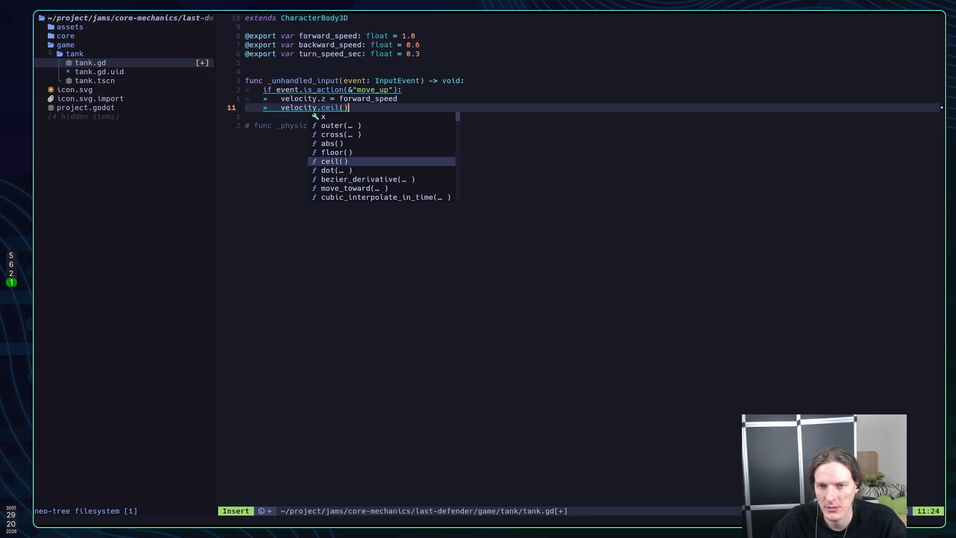
key("ctrl+n")
key("ctrl+n")
key("ctrl+n")
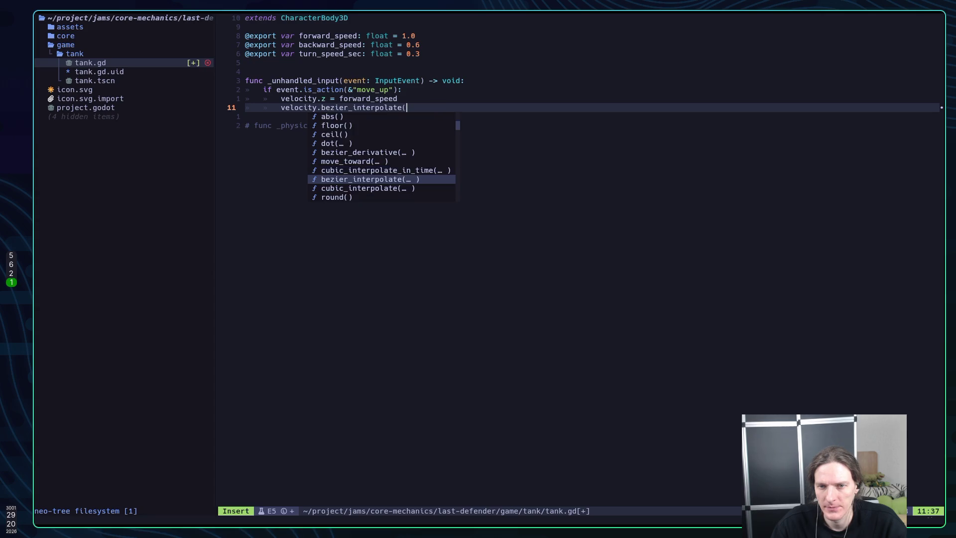
key("ctrl+n")
key("ctrl+n")
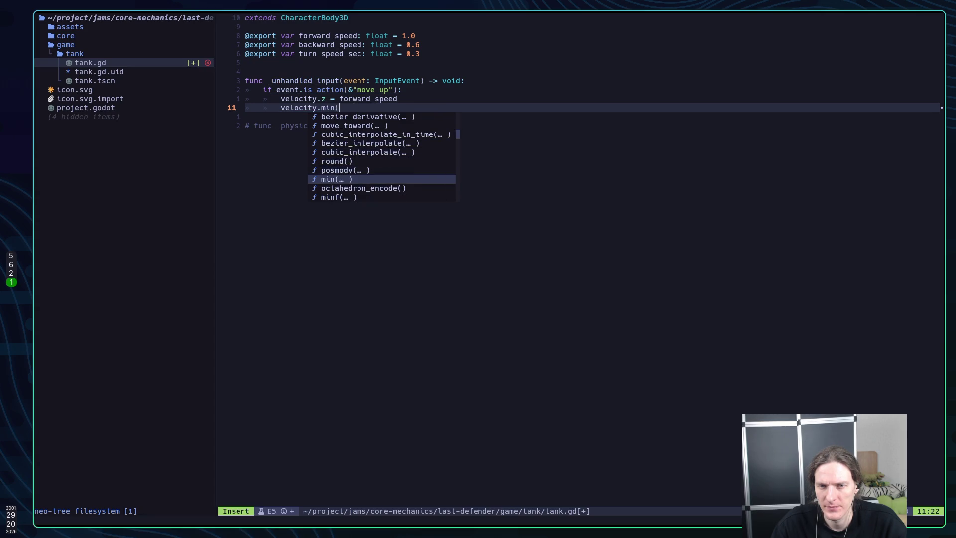
key("ctrl+n")
key("ctrl+n")
key("ctrl+n")
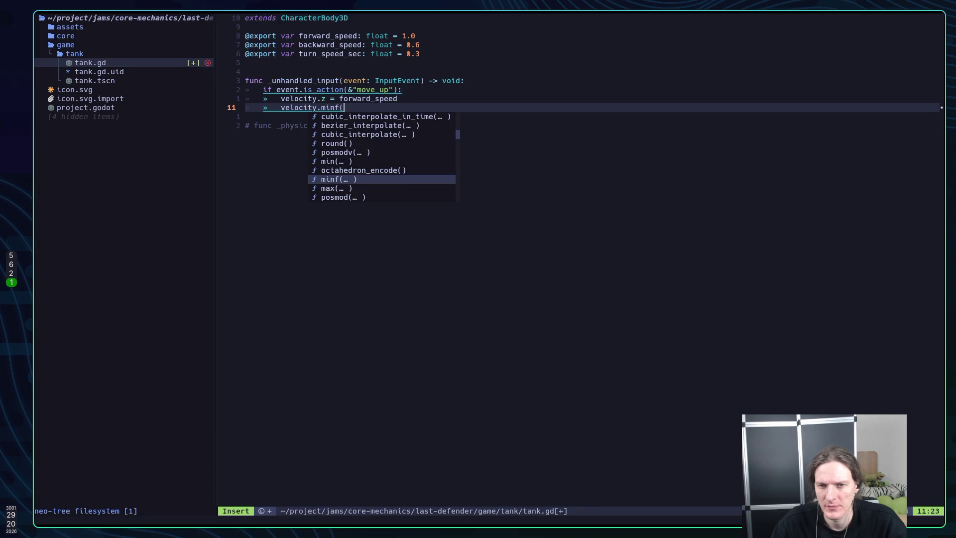
key("ctrl+n")
key("ctrl+n")
key("ctrl+n")
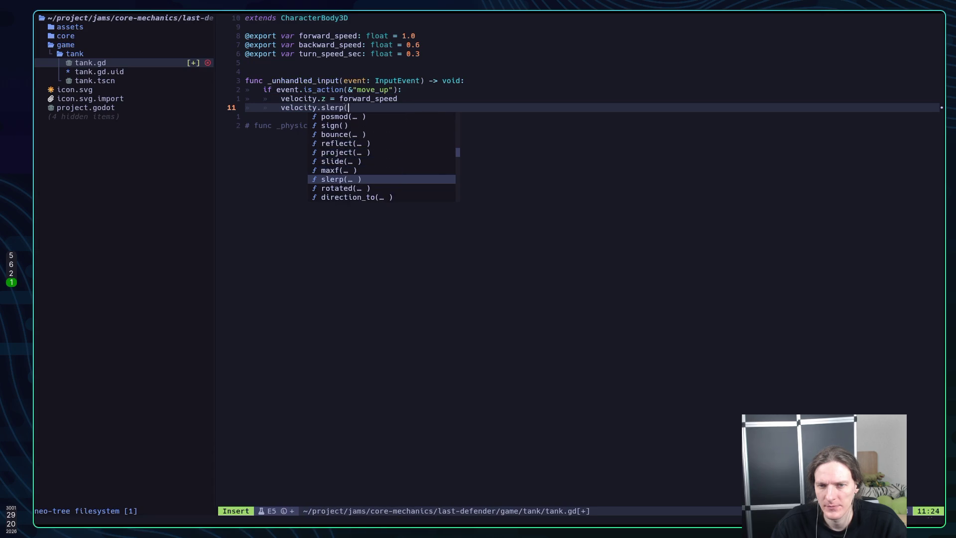
key("ctrl+n")
key("ctrl+n")
key("ctrl+n")
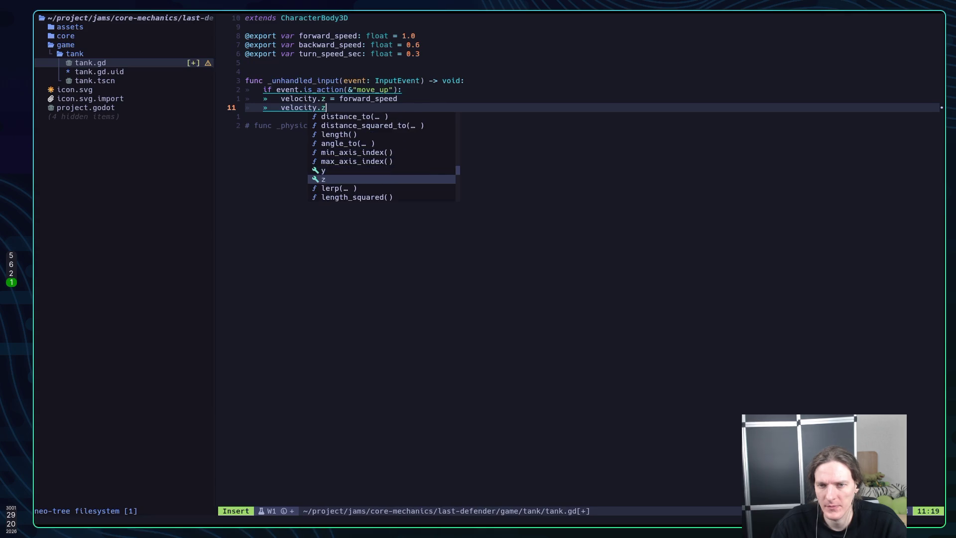
key("ctrl+n")
key("ctrl+n")
key("ctrl+n")
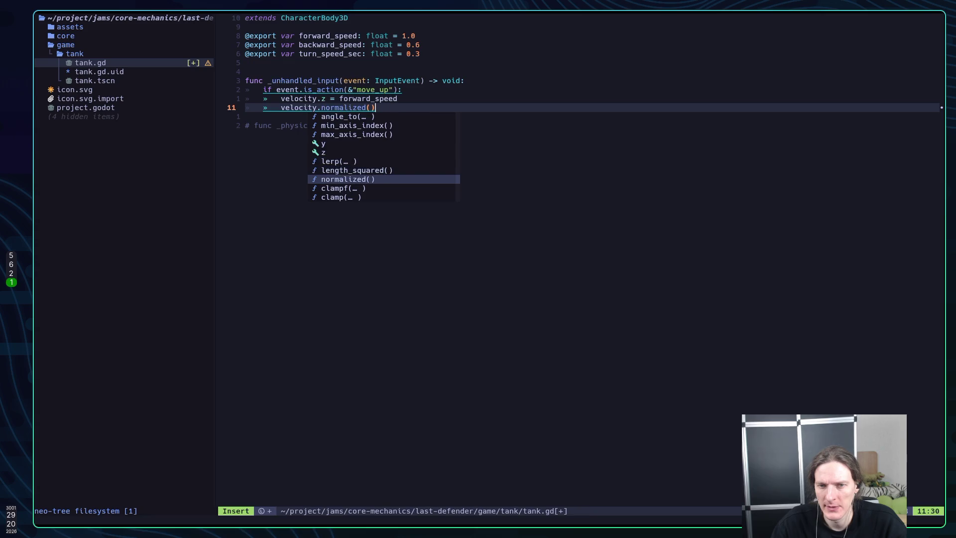
key("ctrl+n")
key("ctrl+n")
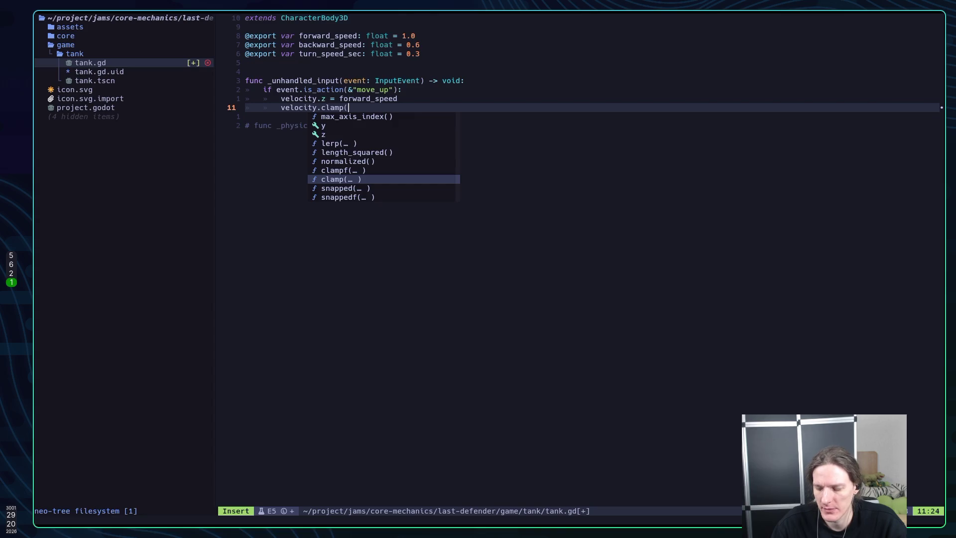
key("ctrl+y")
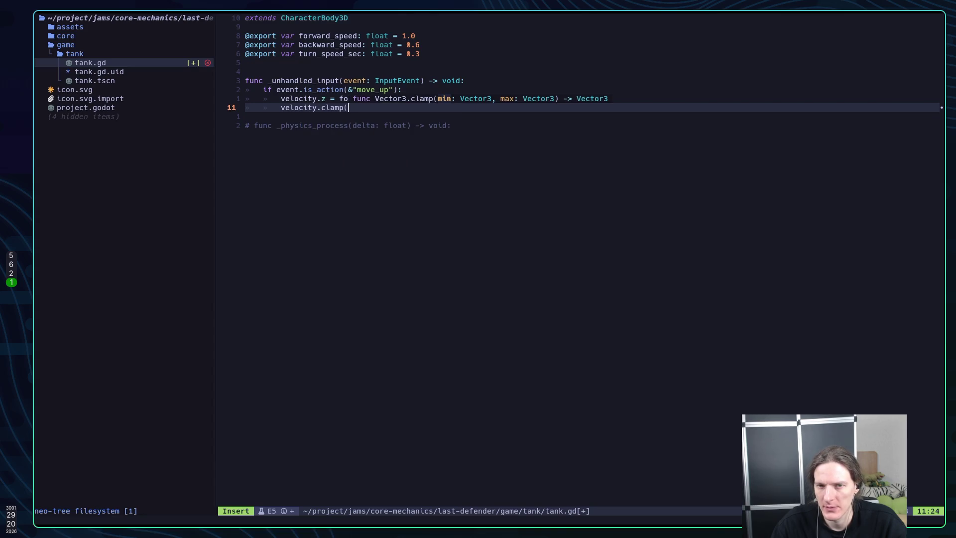
key("Escape")
key("h")
key("h")
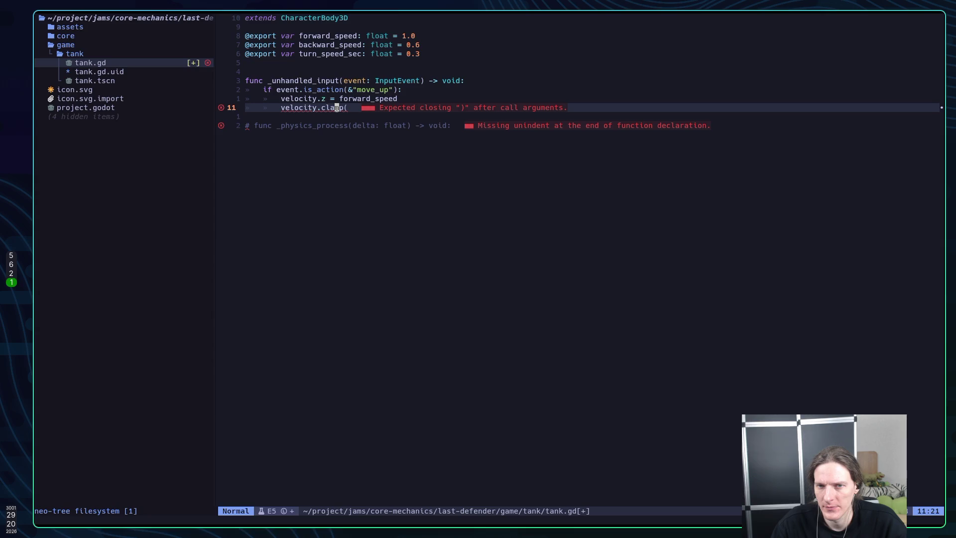
key("shift+k")
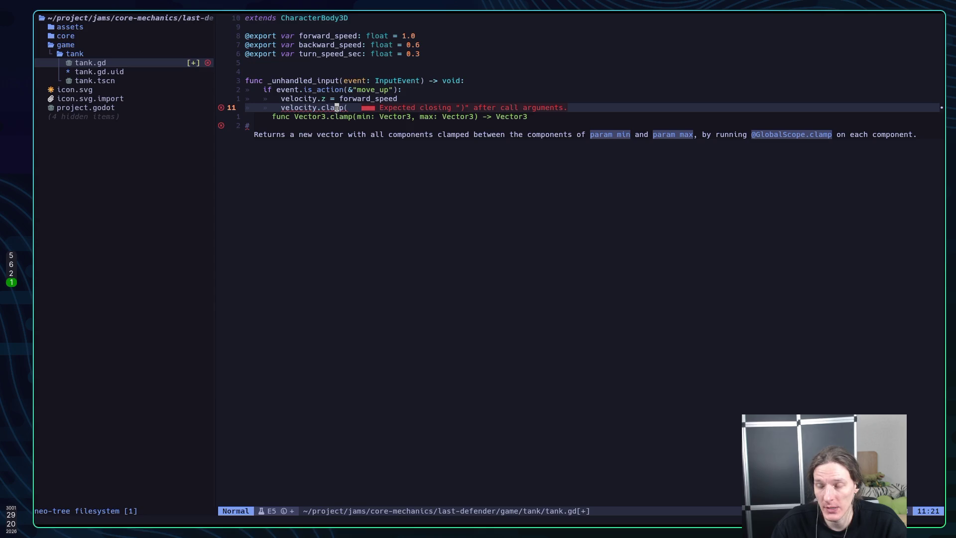
Undo the stray .clam edit and delete the clamp( call, leaving velocity. on line 11
key("k")
key("j")
type("khh")
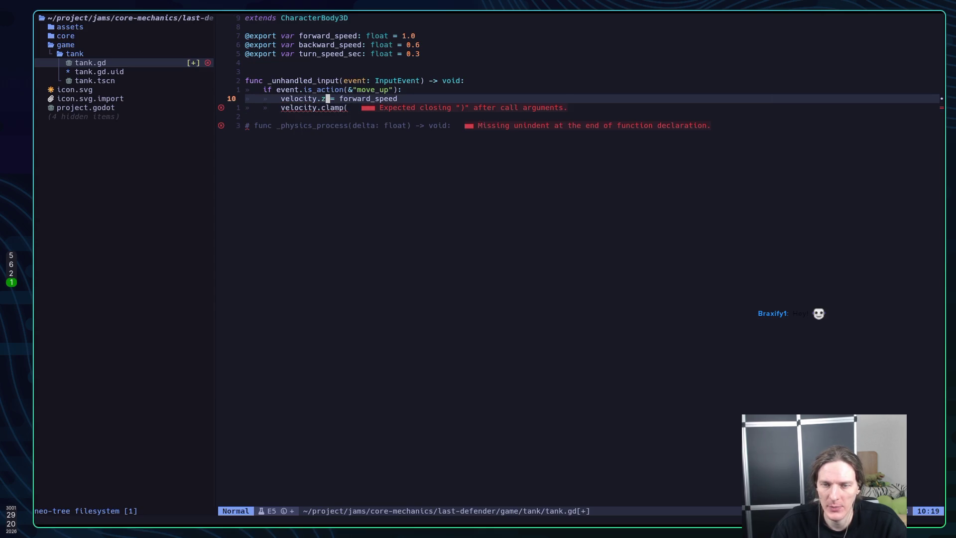
type("i.clam")
key("BackSpace")
key("BackSpace")
key("BackSpace")
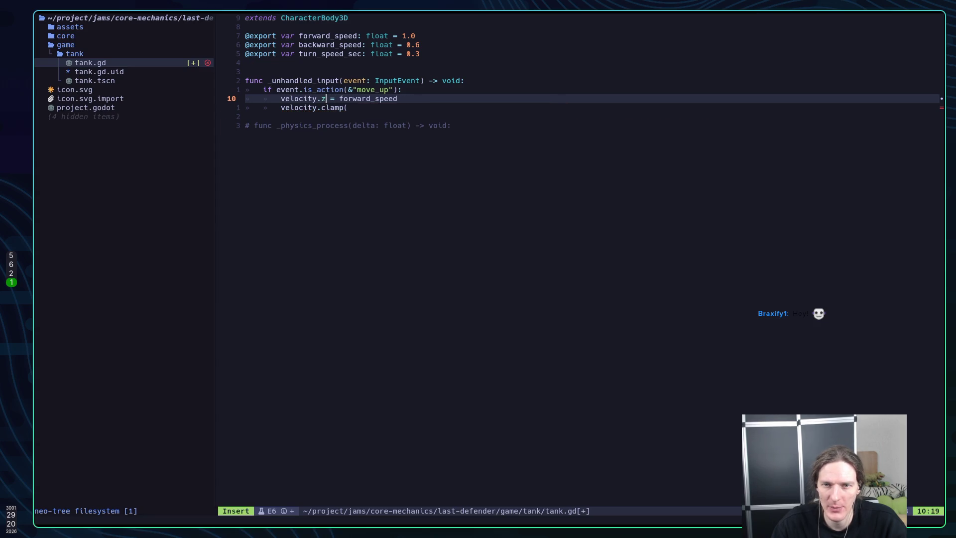
key("Escape")
key("j")
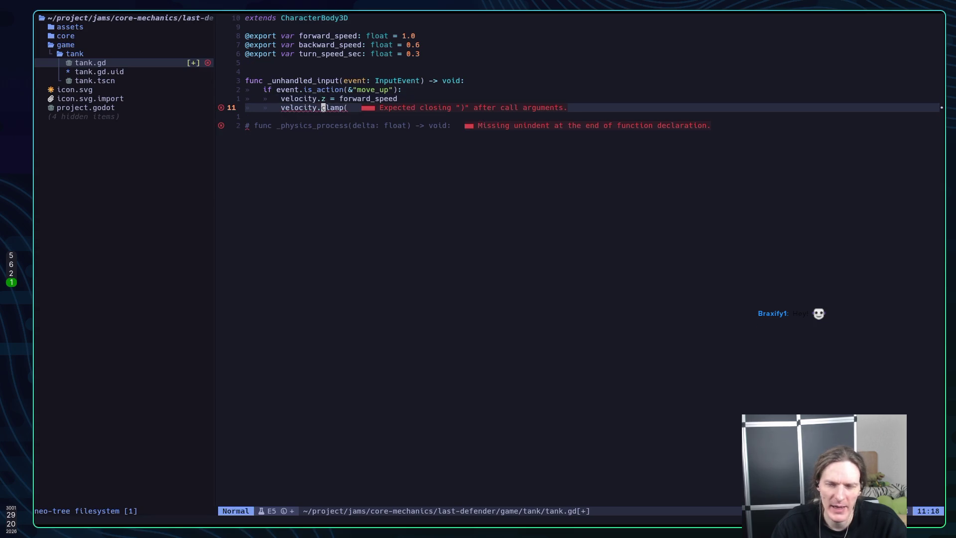
key("shift+d")
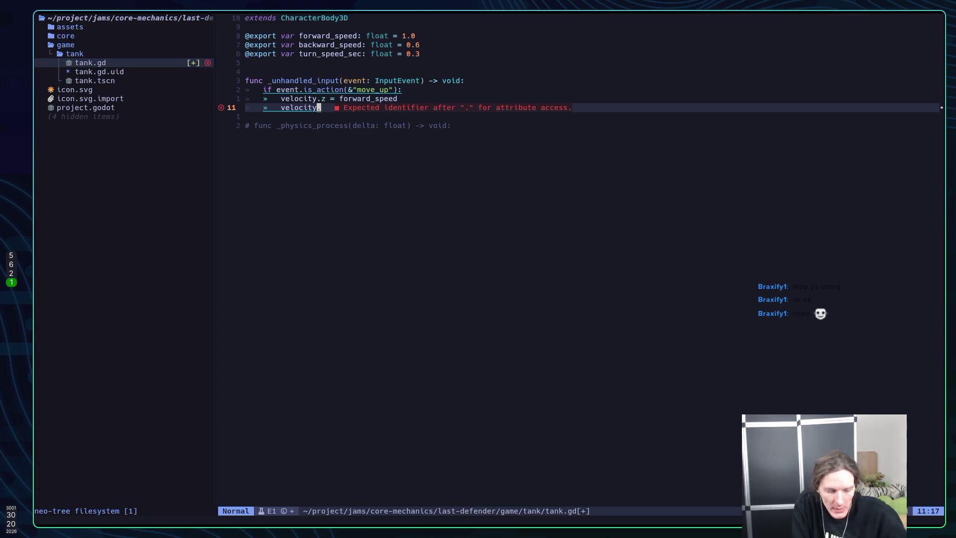
Switch to workspace 2 and bring up the itch.io Core Mechanics Challenge 2025 Winter tab
key("super+2")
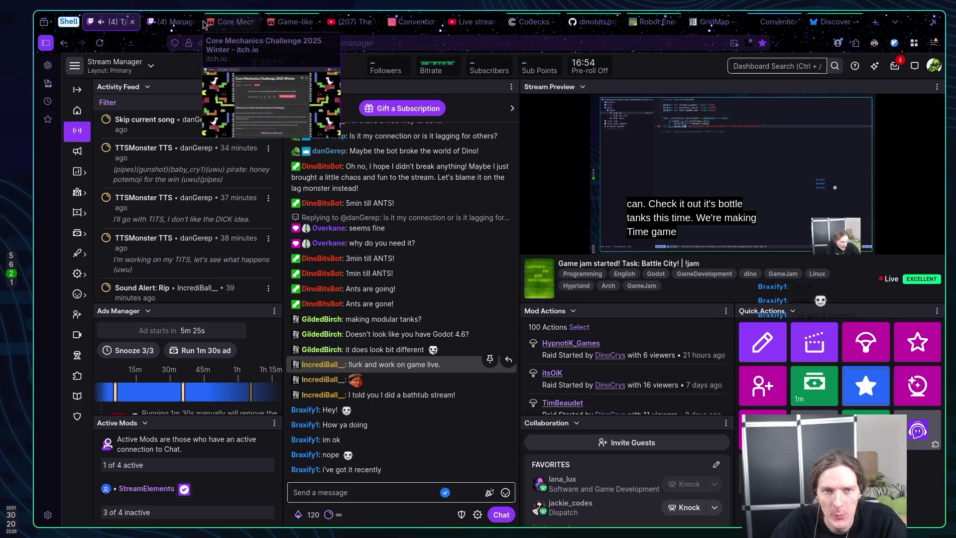
left_click(222, 23)
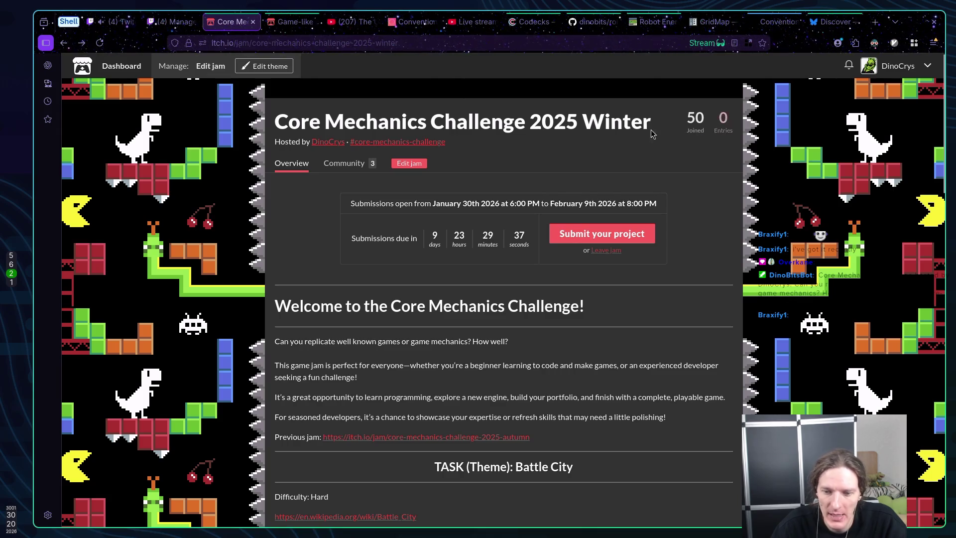
Reload the jam page, browse its Community page, glance at Game-like Jam, and return
left_click(101, 43)
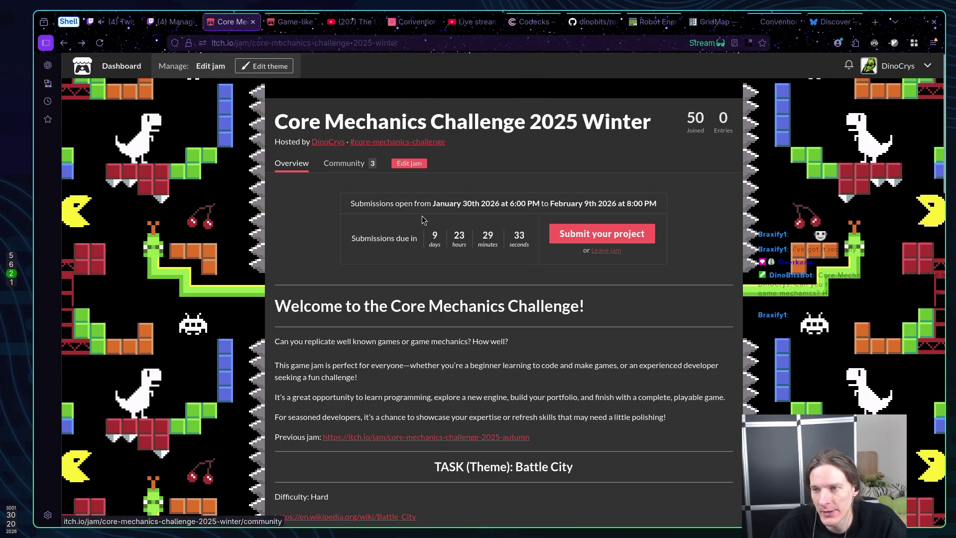
left_click_drag(684, 121, 707, 184)
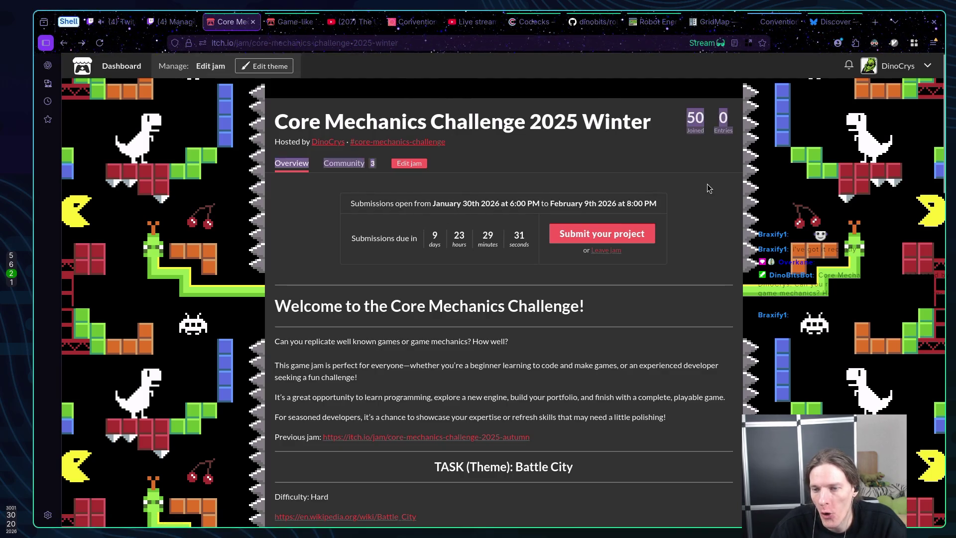
left_click(706, 184)
left_click(345, 164)
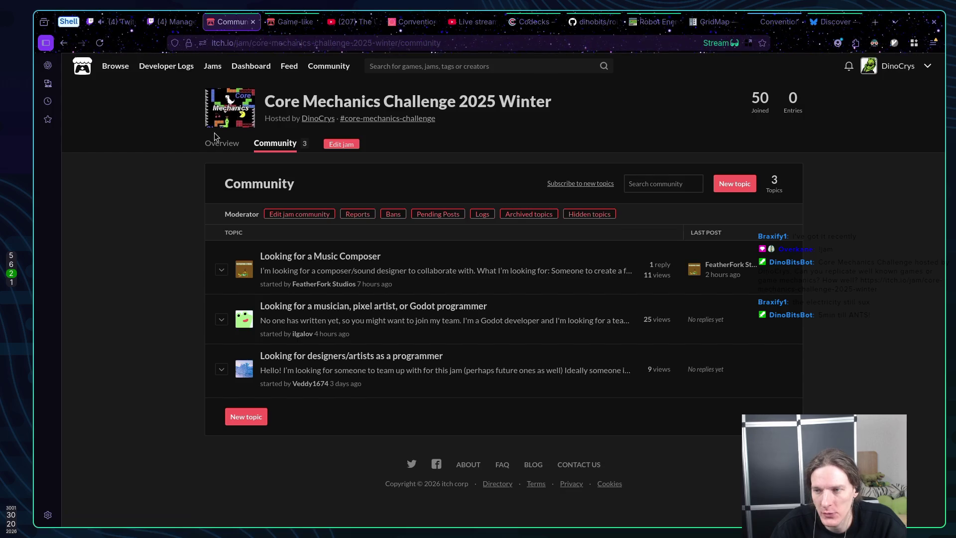
left_click(237, 148)
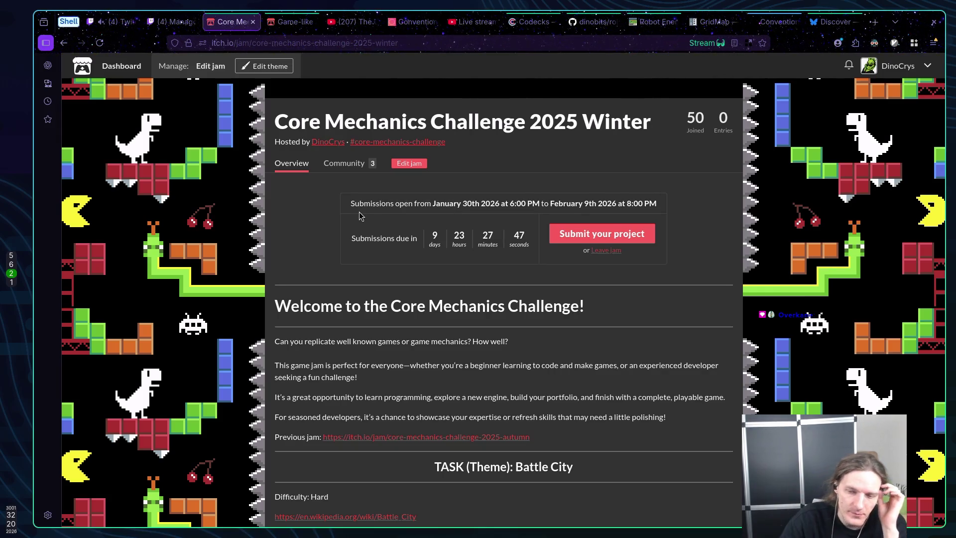
left_click(292, 22)
left_click(233, 23)
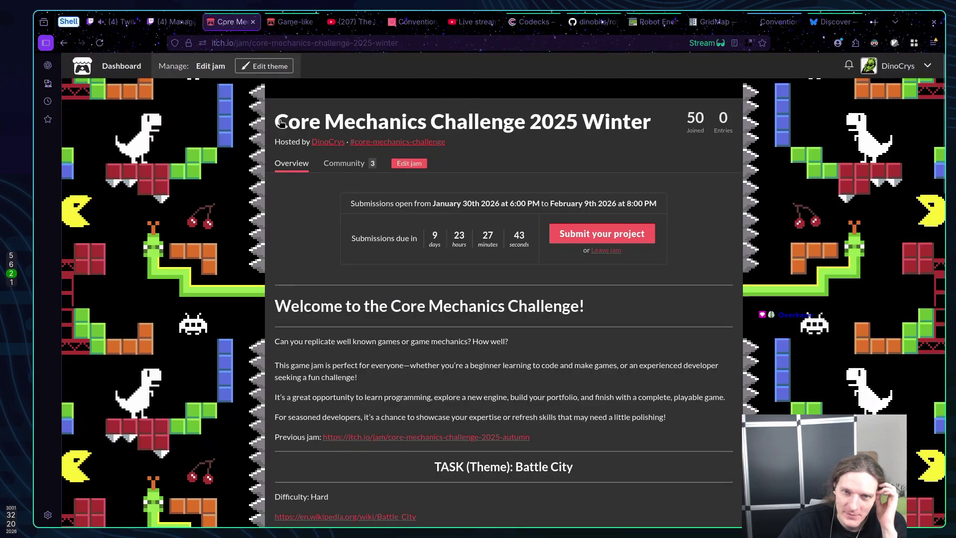
Open the Creator Dashboard in a new tab and show its game jams submitted and created
middle_click(133, 70)
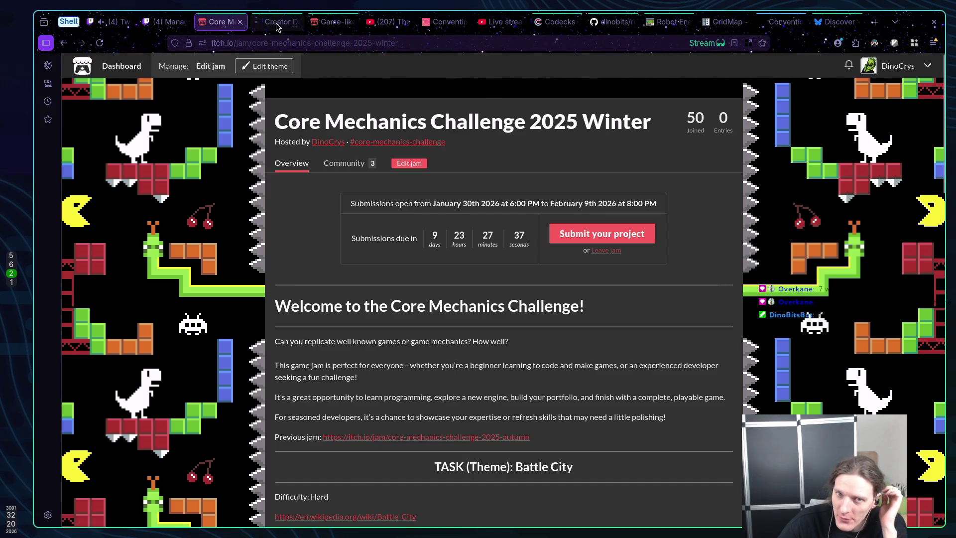
left_click(274, 22)
scroll(225, 136, "down", 1)
scroll(223, 115, "up", 1)
left_click(214, 70)
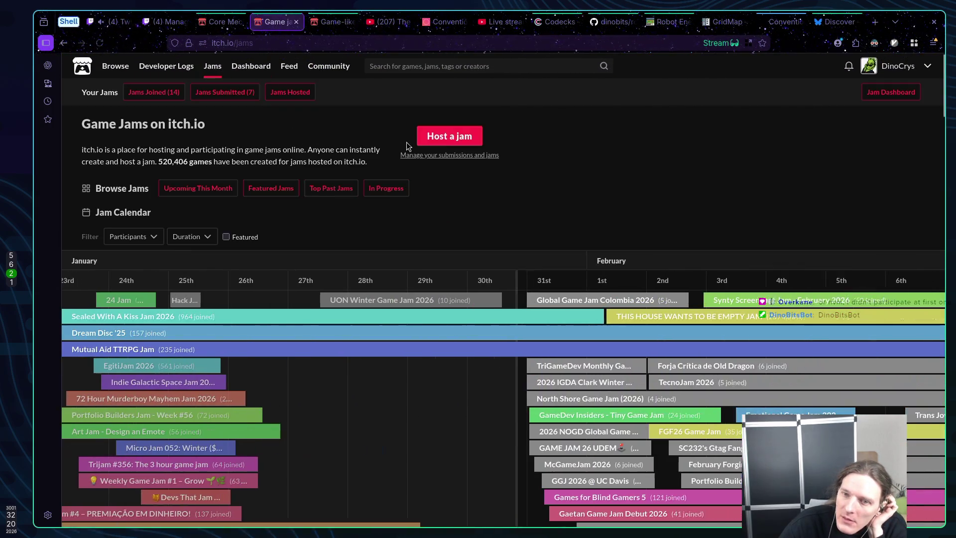
left_click(442, 155)
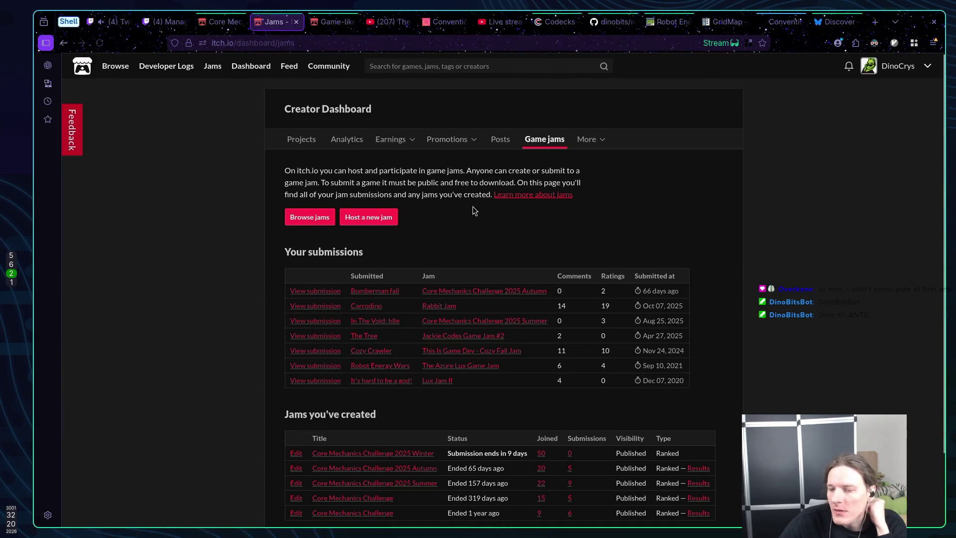
Check the oldest hosted jam's submissions and the original Core Mechanics Challenge results, then close the dashboard tab
scroll(488, 442, "down", 2)
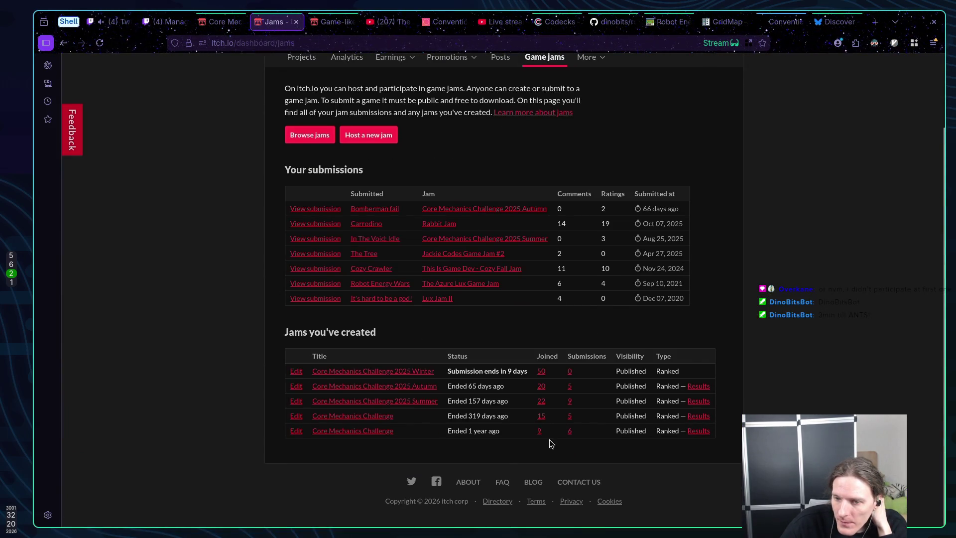
left_click(569, 431)
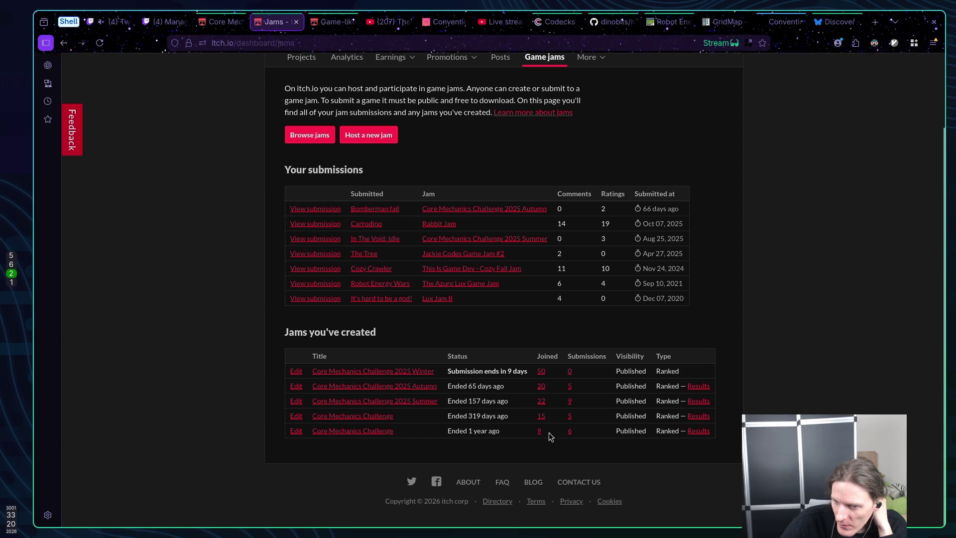
double_click(498, 431)
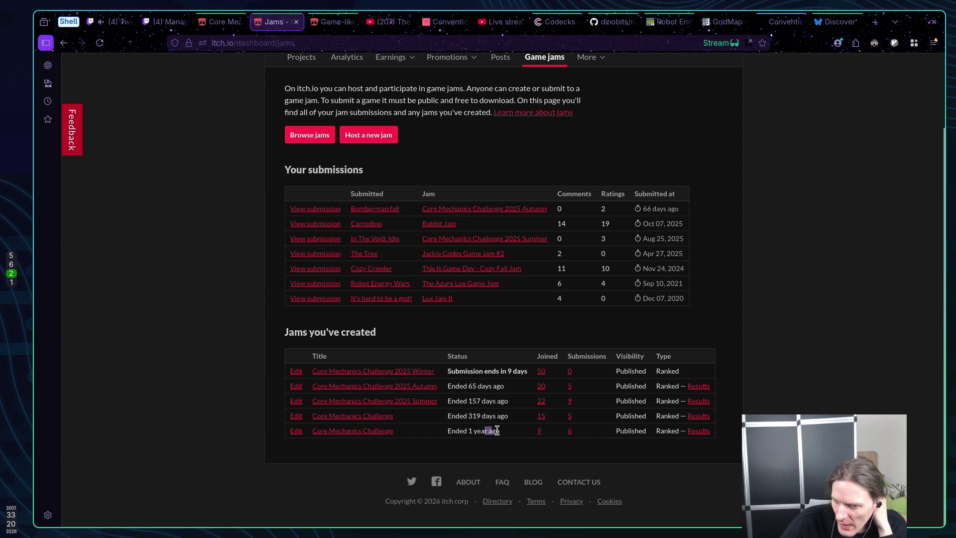
left_click(593, 437)
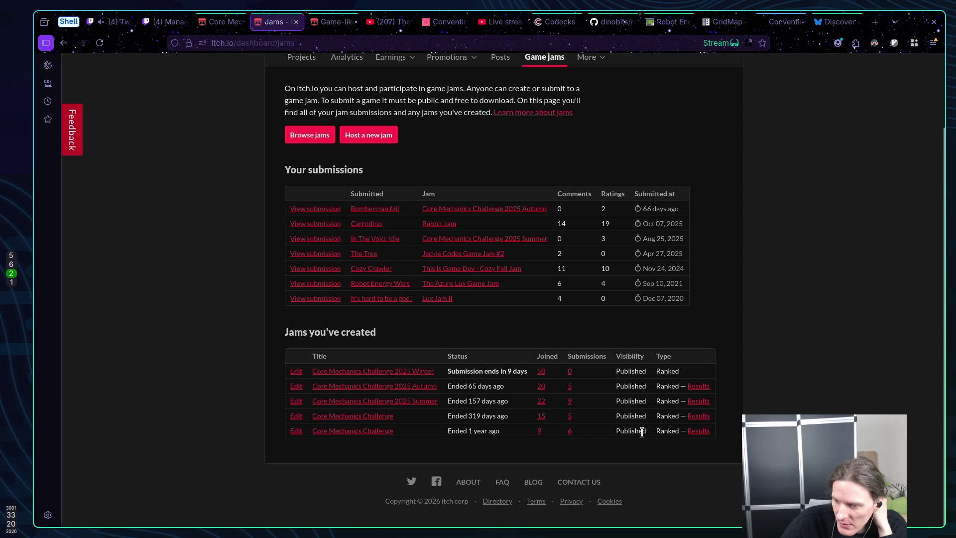
left_click(698, 431)
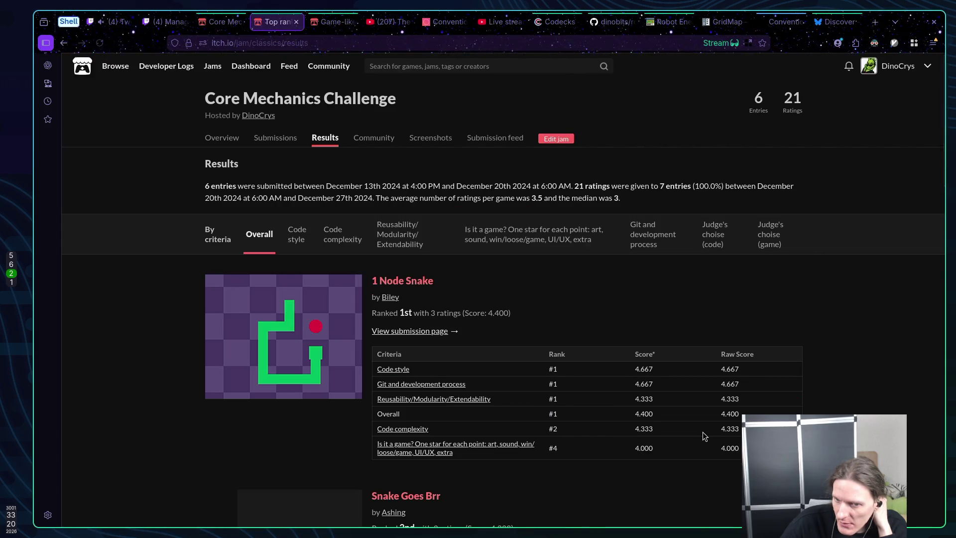
scroll(697, 423, "down", 20)
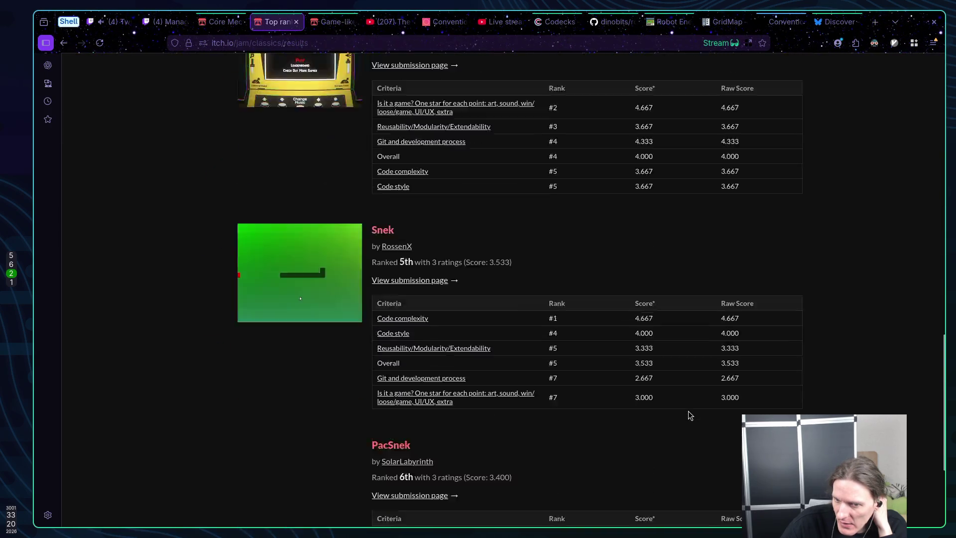
scroll(686, 410, "up", 20)
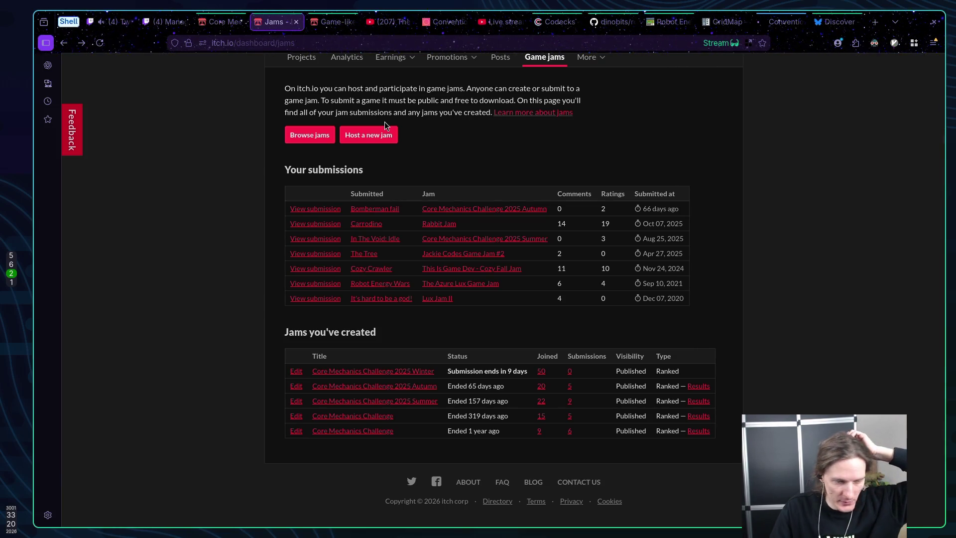
middle_click(281, 25)
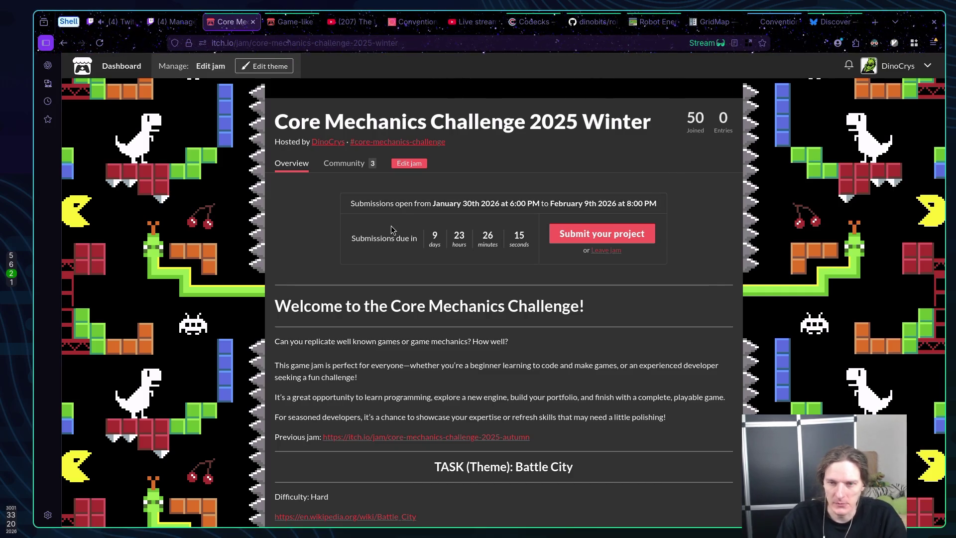
Back in tank.gd, try wrapping forward_speed on line 10 in clamp, then remove it again
key("super+1")
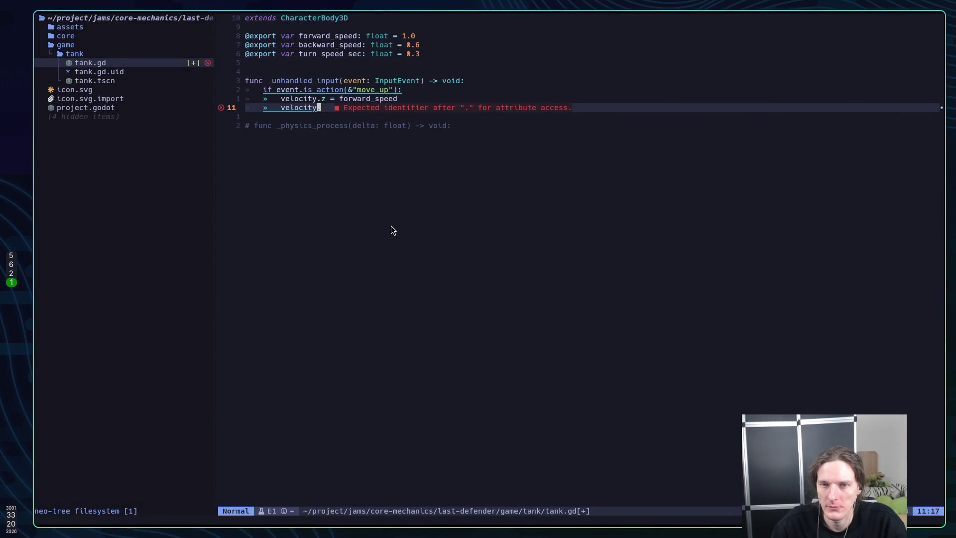
key("k")
key("l")
key("l")
key("l")
type("i")
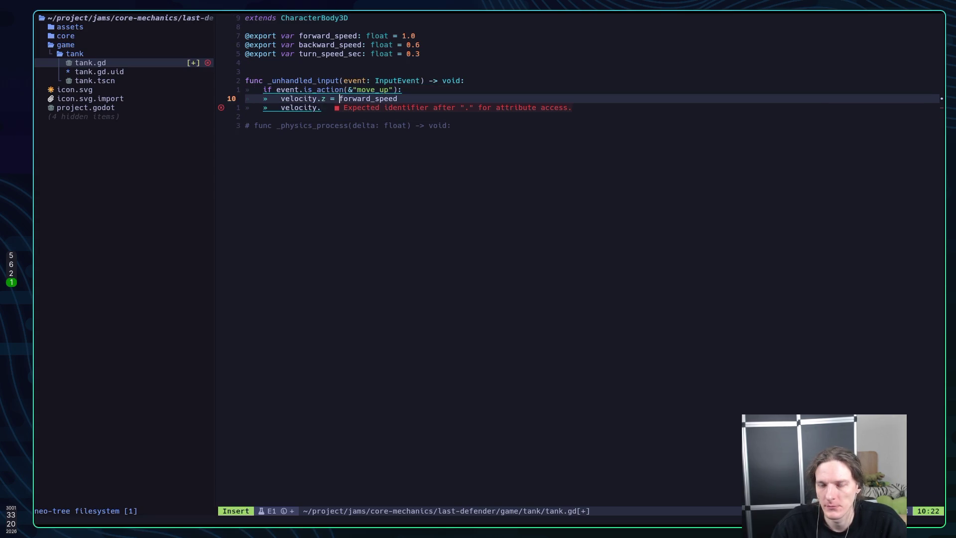
type("cl")
key("ctrl+n")
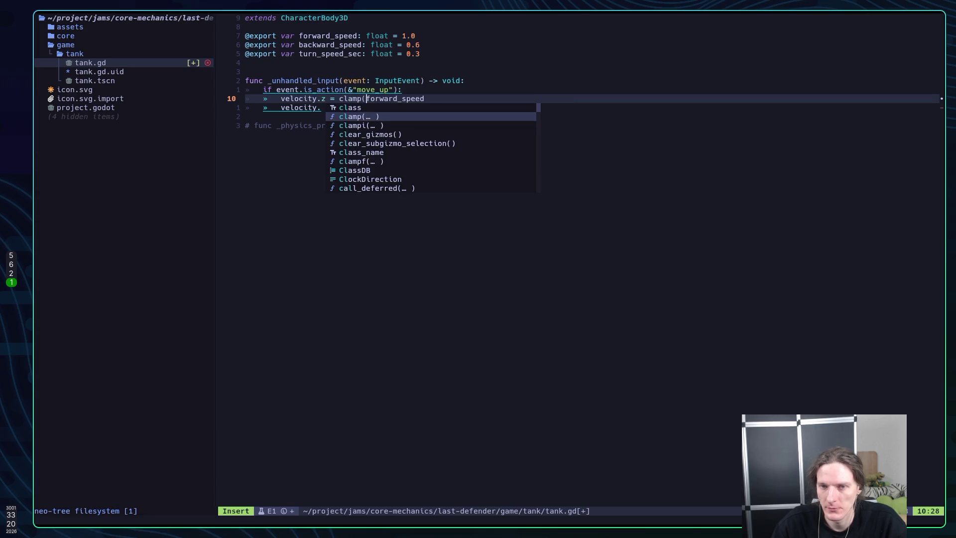
key("ctrl+y")
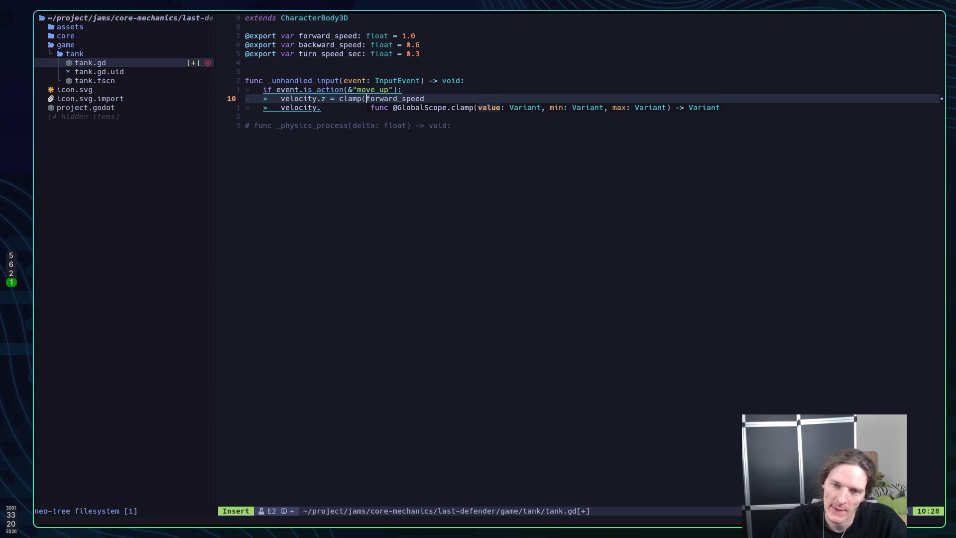
key("BackSpace")
key("BackSpace")
key("BackSpace")
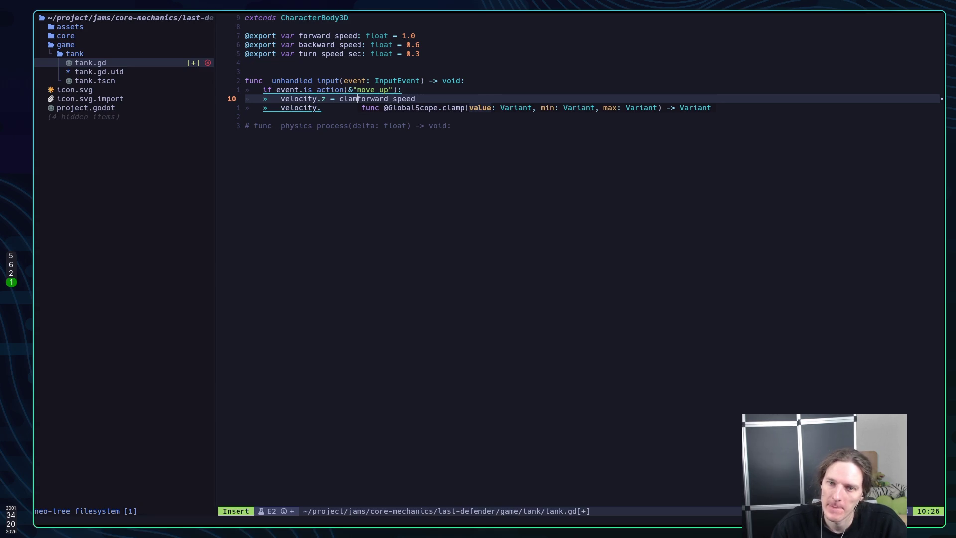
key("Escape")
Delete the broken velocity. line and view the is_action documentation
key("j")
key("d")
key("d")
key("k")
key("l")
key("l")
key("l")
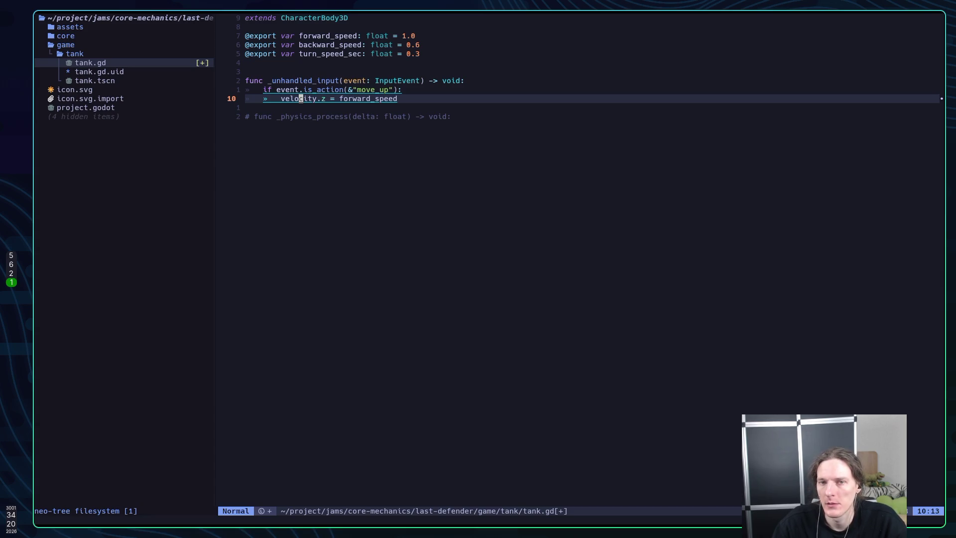
key("k")
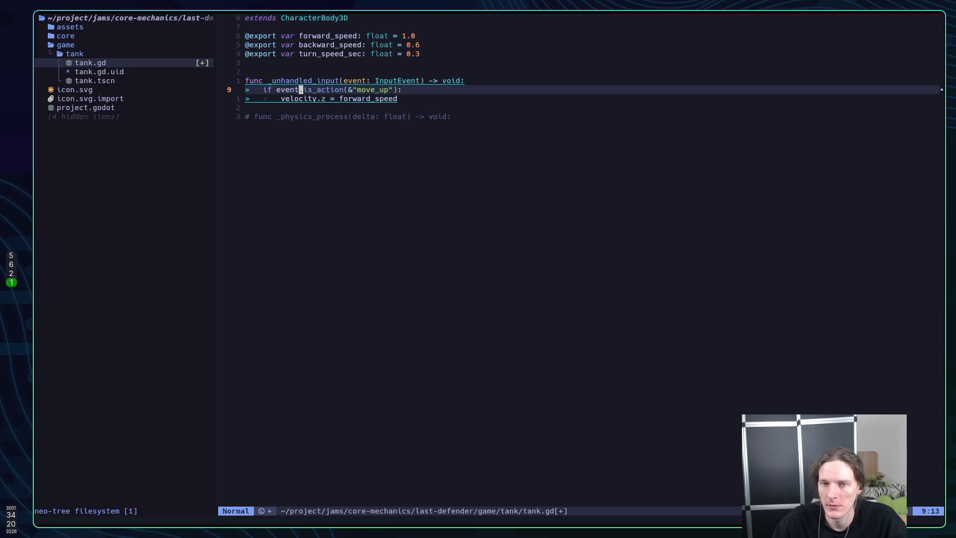
key("l")
key("l")
key("K")
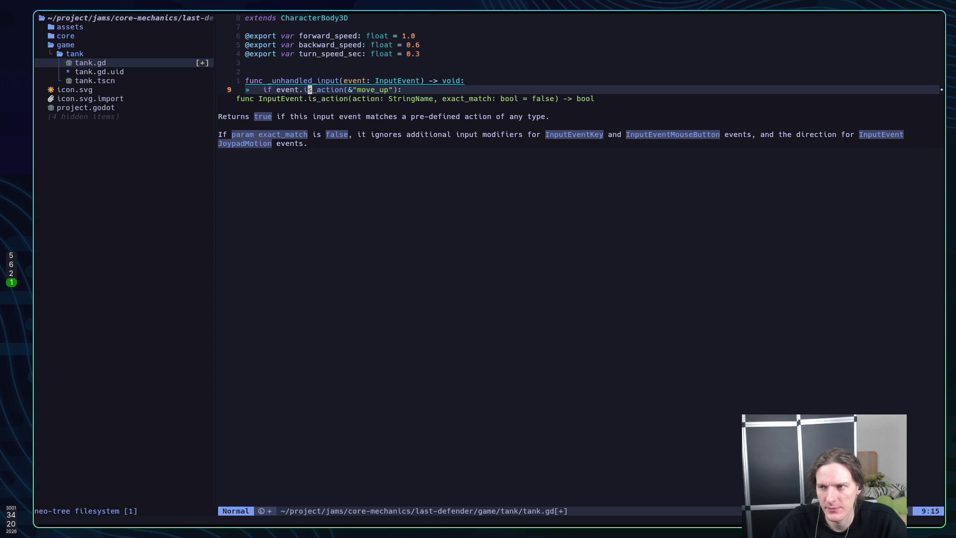
key("j")
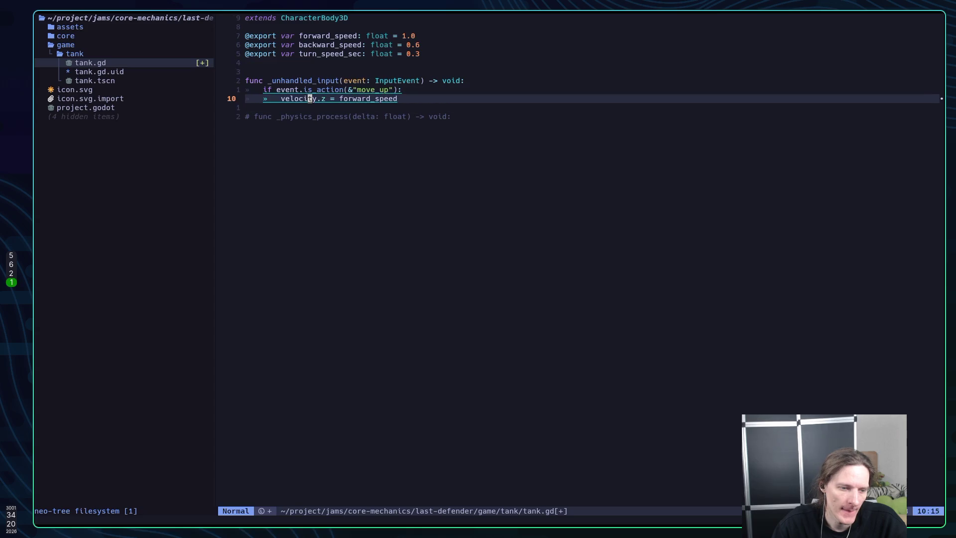
Add an else: branch under the move_up check, then delete it again
type("o")
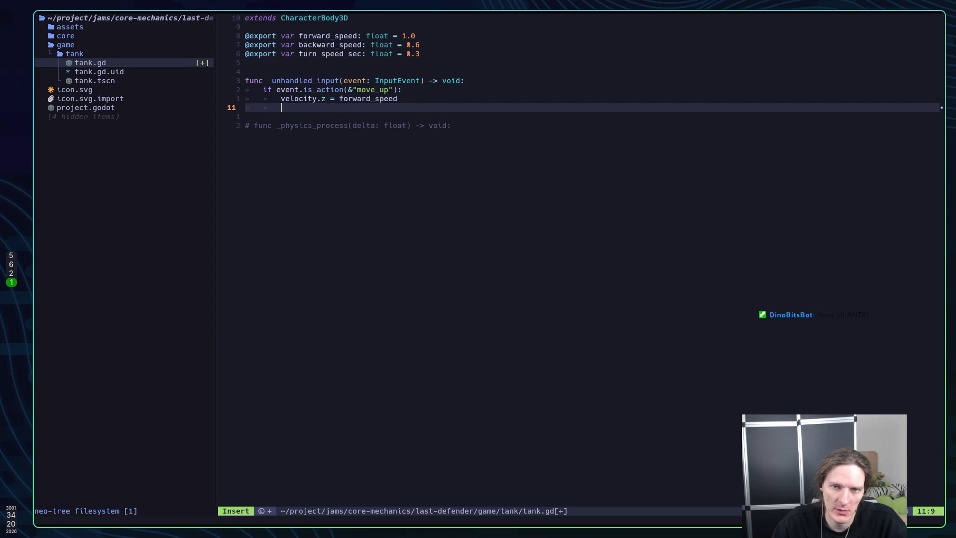
type("else")
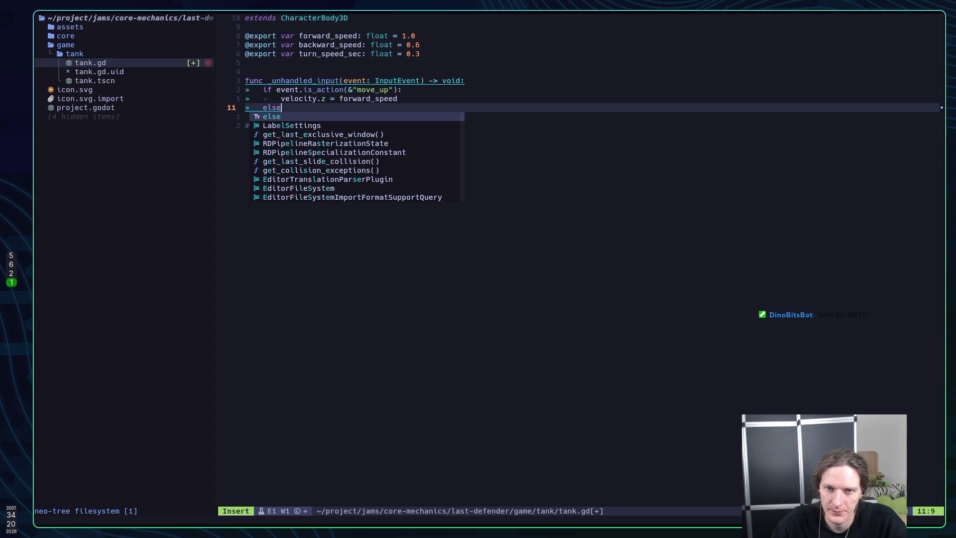
key("BackSpace")
type(":")
key("Return")
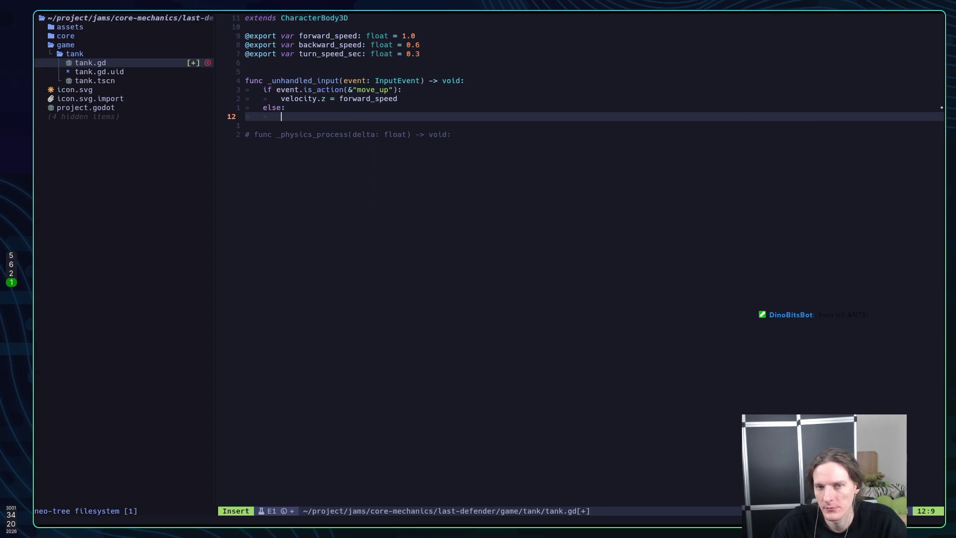
type("v")
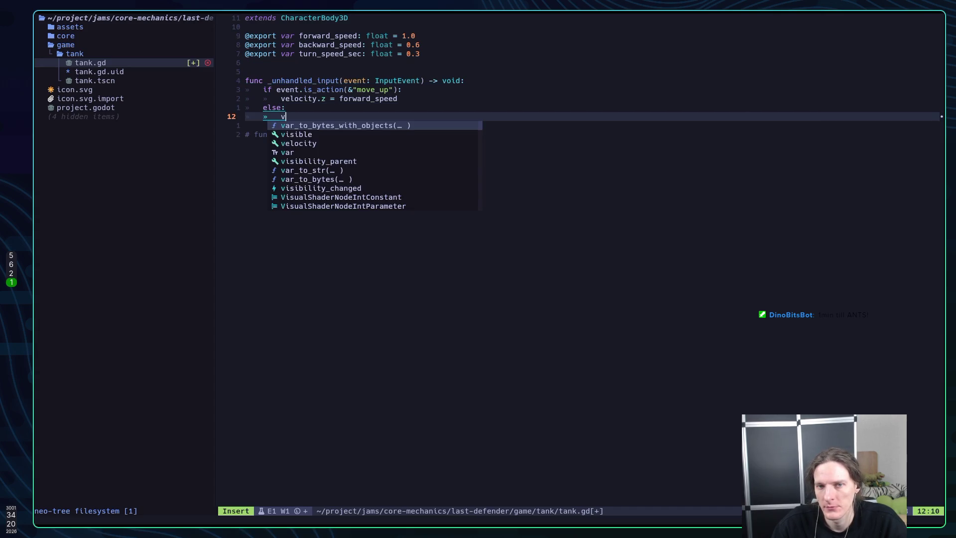
key("BackSpace")
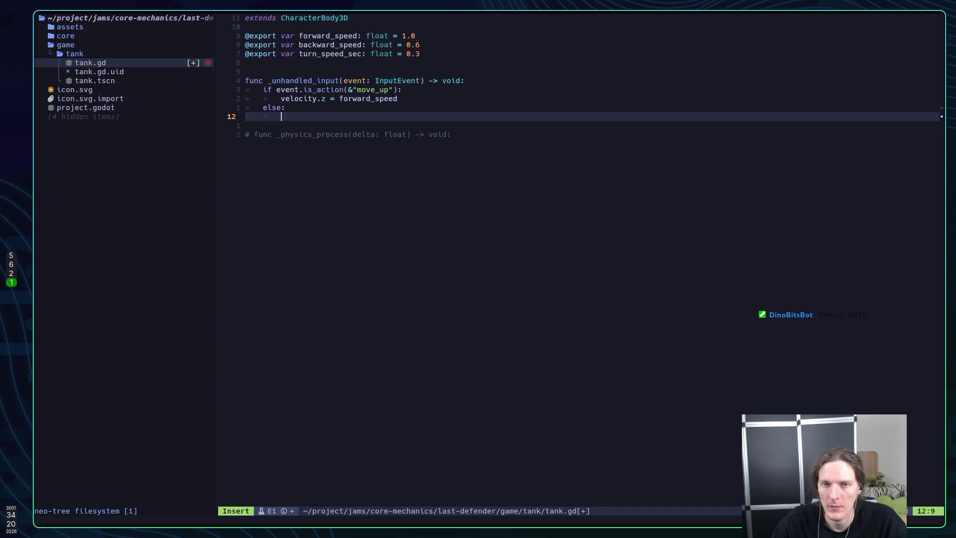
key("Escape")
key("k")
key("d")
key("d")
key("k")
key("k")
key("l")
key("l")
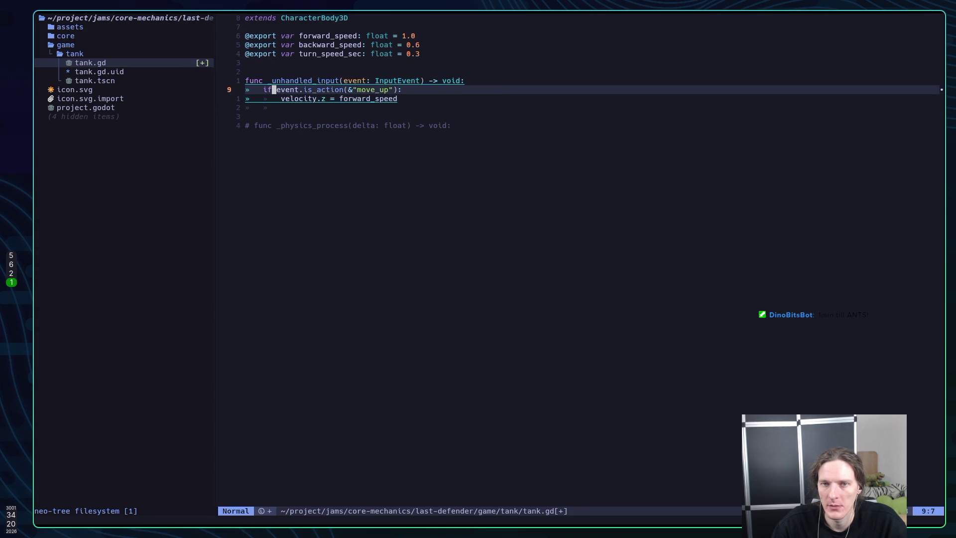
Delete the move_up if line and uncomment the _physics_process header
key("d")
key("d")
key("j")
key("j")
key("j")
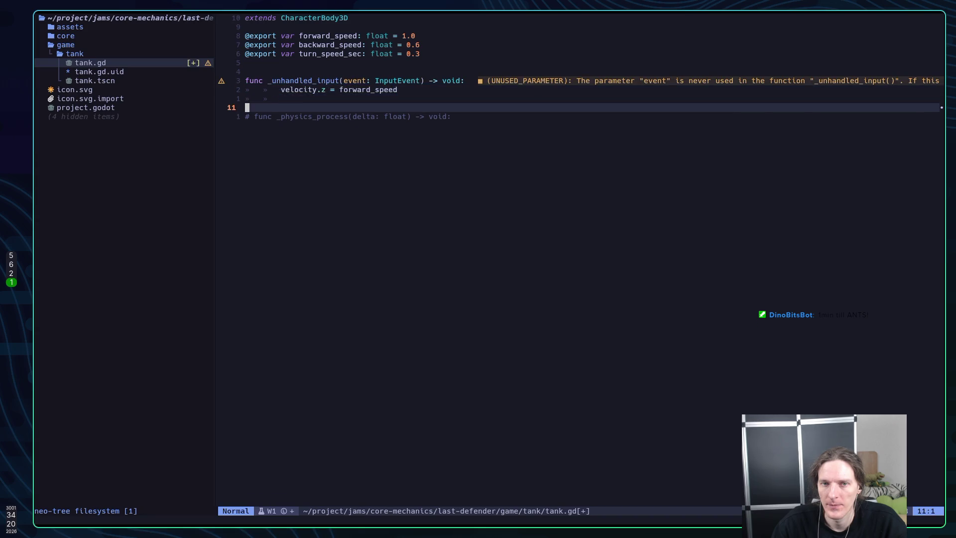
key("g")
key("c")
key("c")
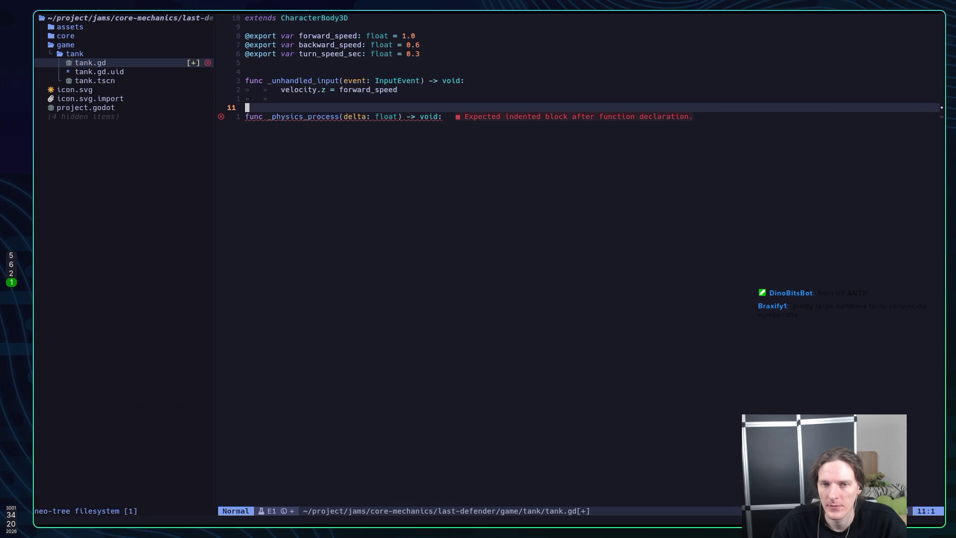
key("o")
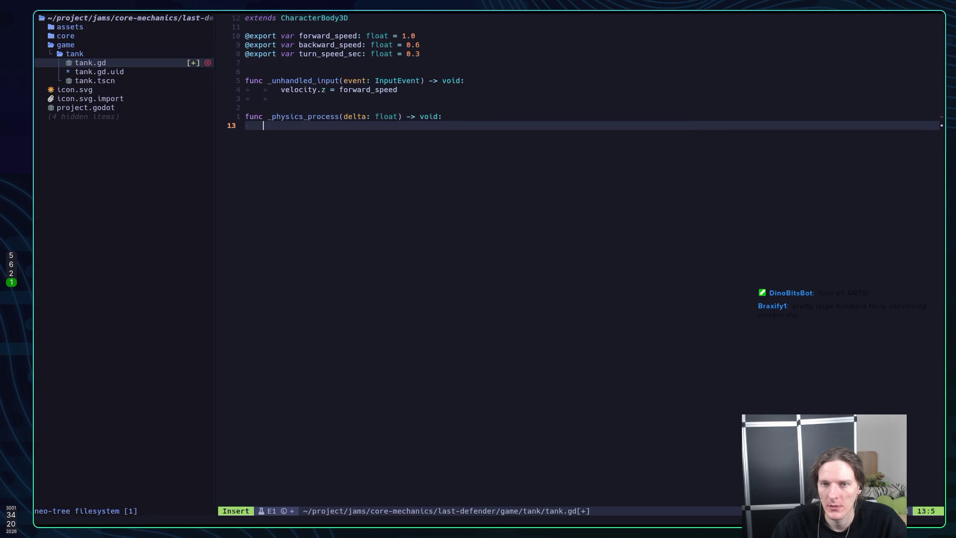
Declare var forward: float = Input.get_axis(&"move_down", &"move_up") inside _physics_process
type("var ")
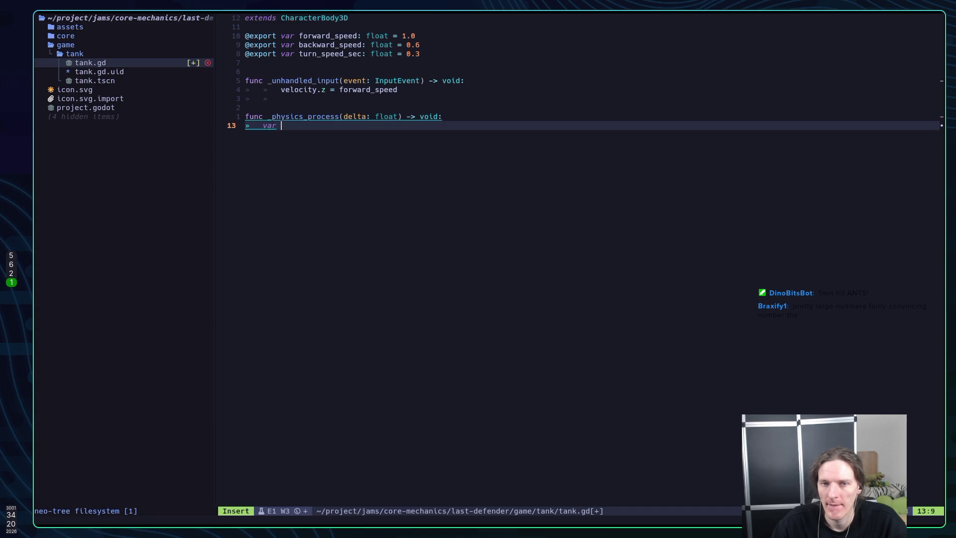
type("axi")
key("BackSpace")
key("BackSpace")
key("BackSpace")
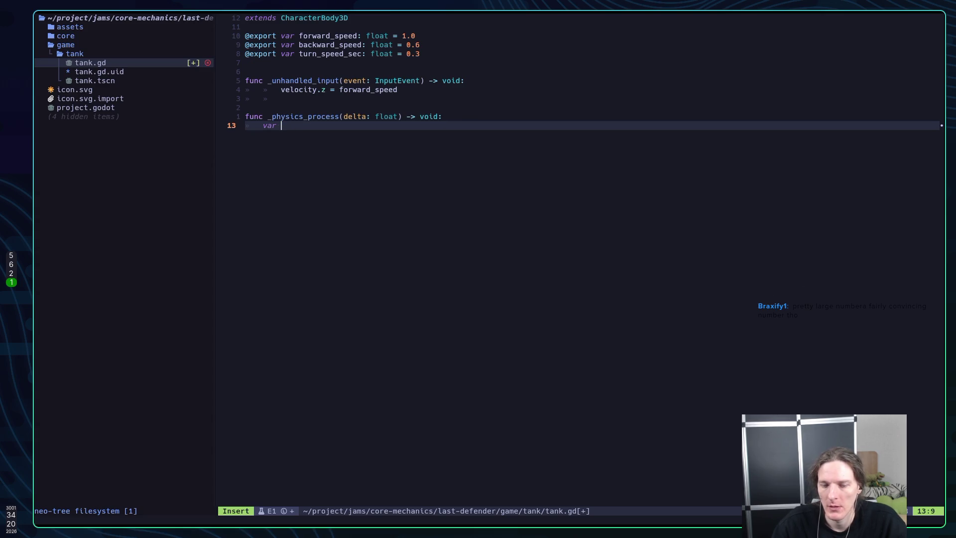
type("for")
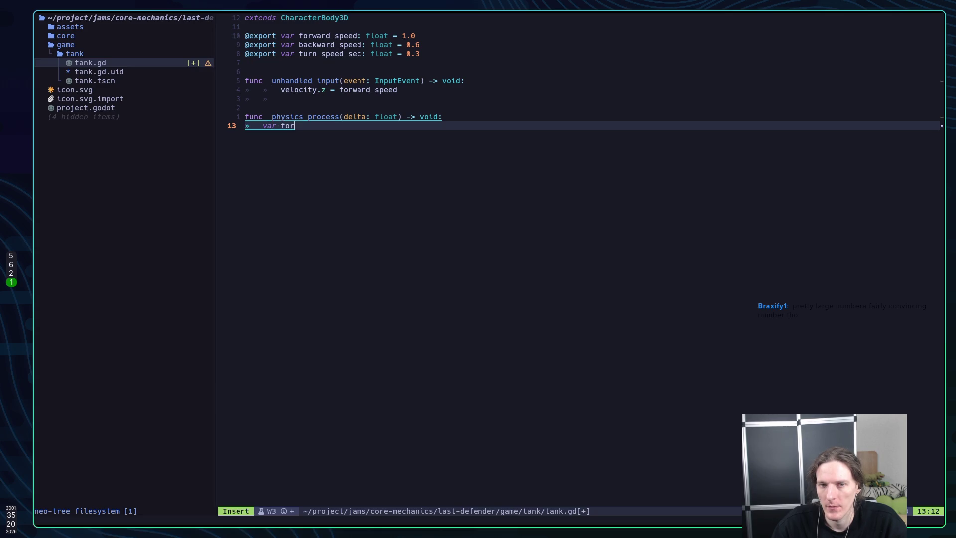
type("ward")
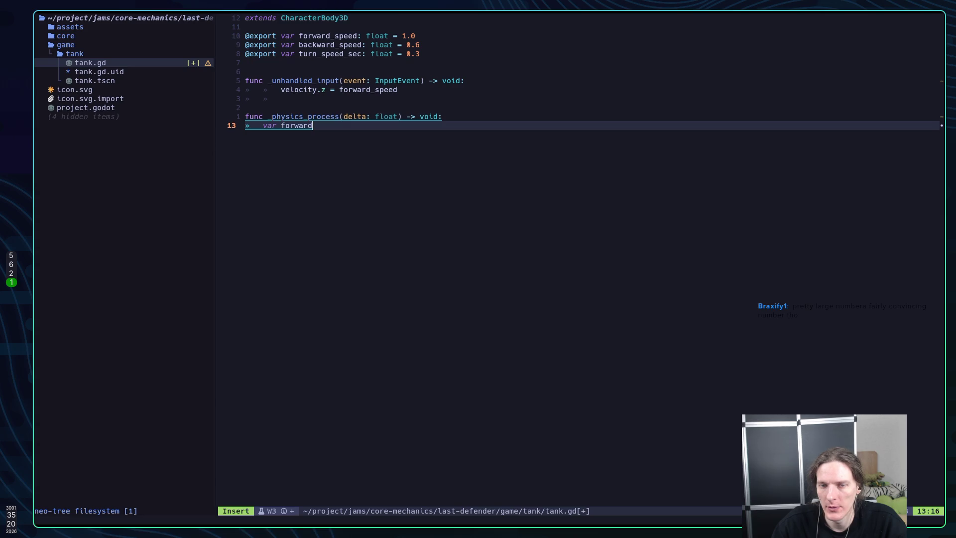
type(": float = ")
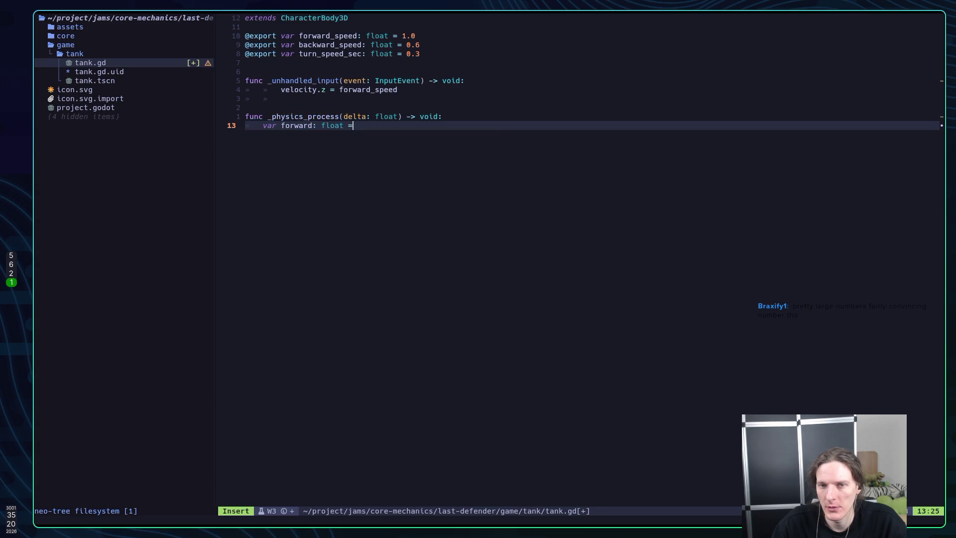
type("Input.")
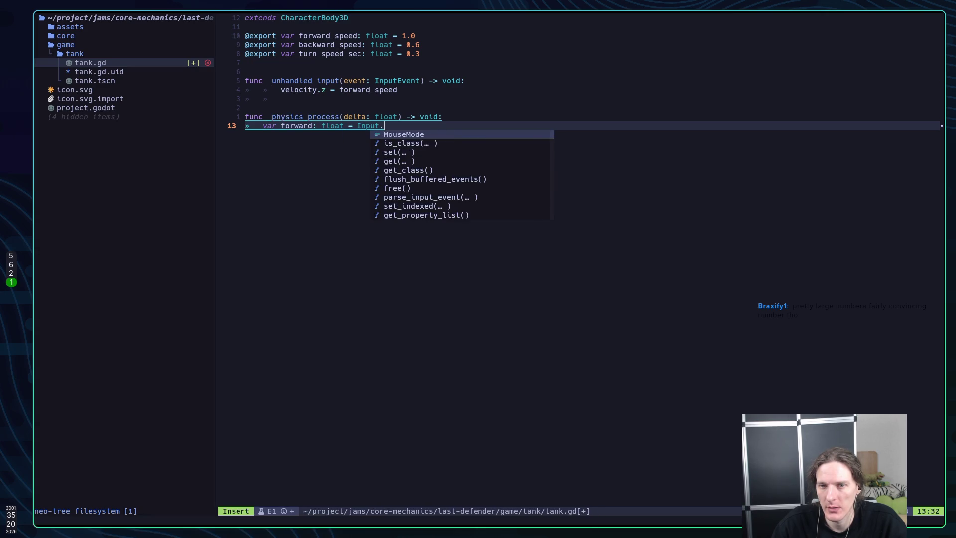
type("get_ax")
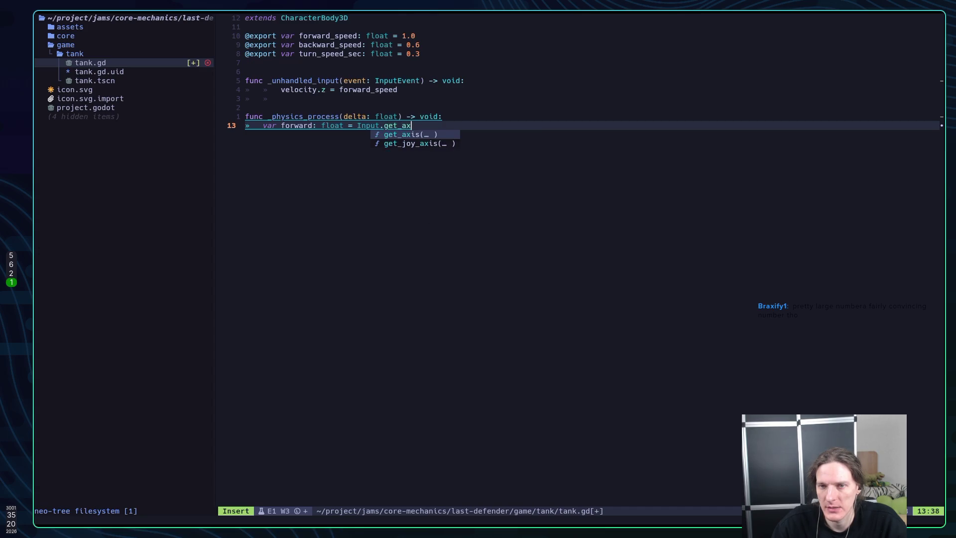
key("Return")
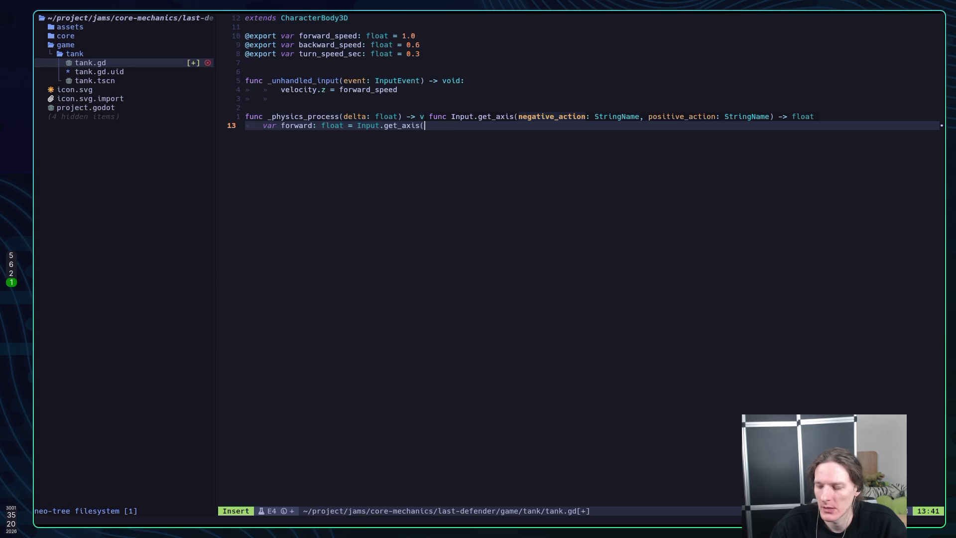
type("\"")
key("BackSpace")
type("&\"mo")
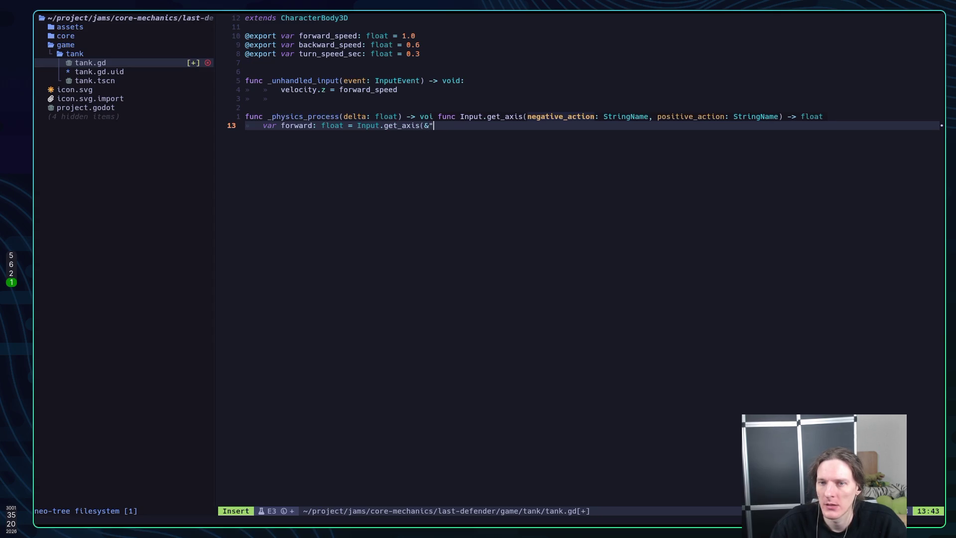
type("ve_backwa")
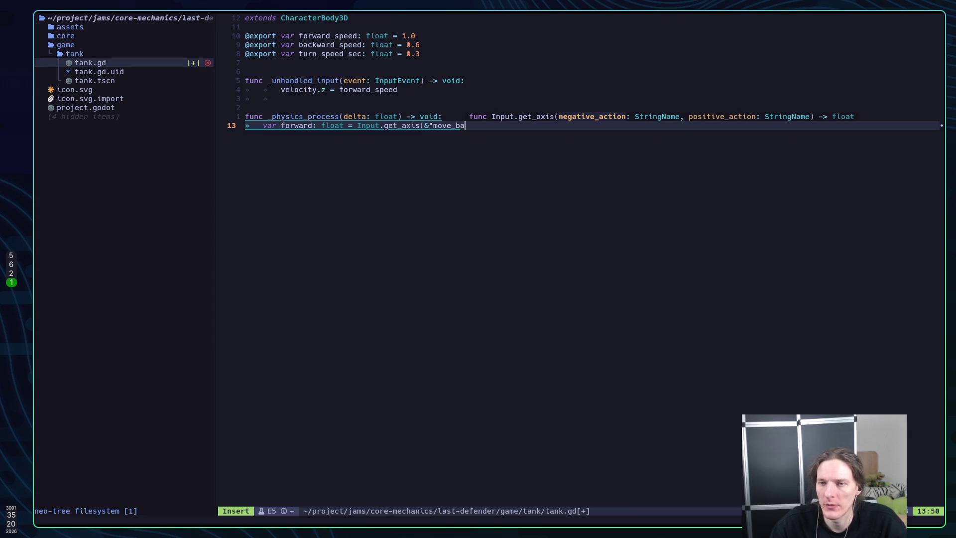
type("rd")
key("BackSpace")
key("BackSpace")
key("BackSpace")
key("BackSpace")
type("wo")
key("BackSpace")
key("BackSpace")
type("down\"")
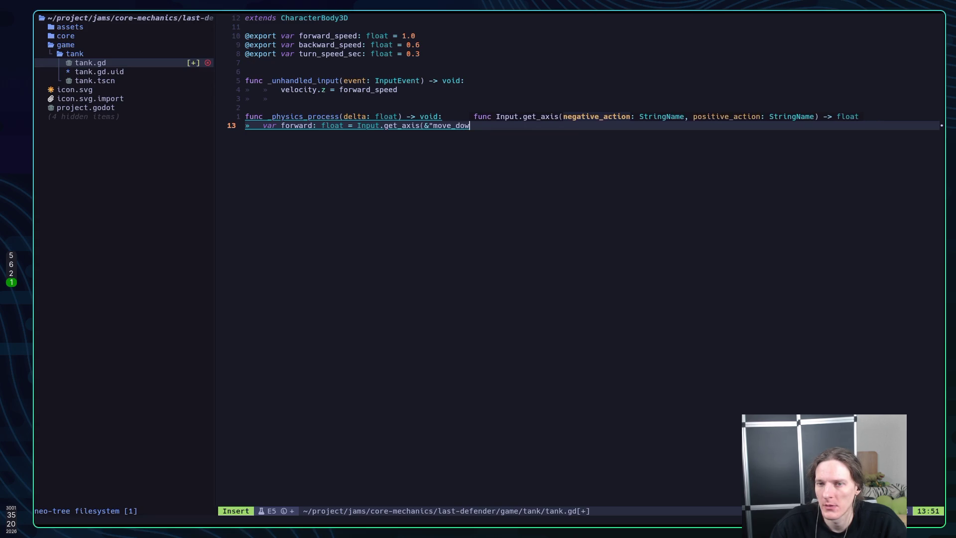
type(", &\"move_up\"")
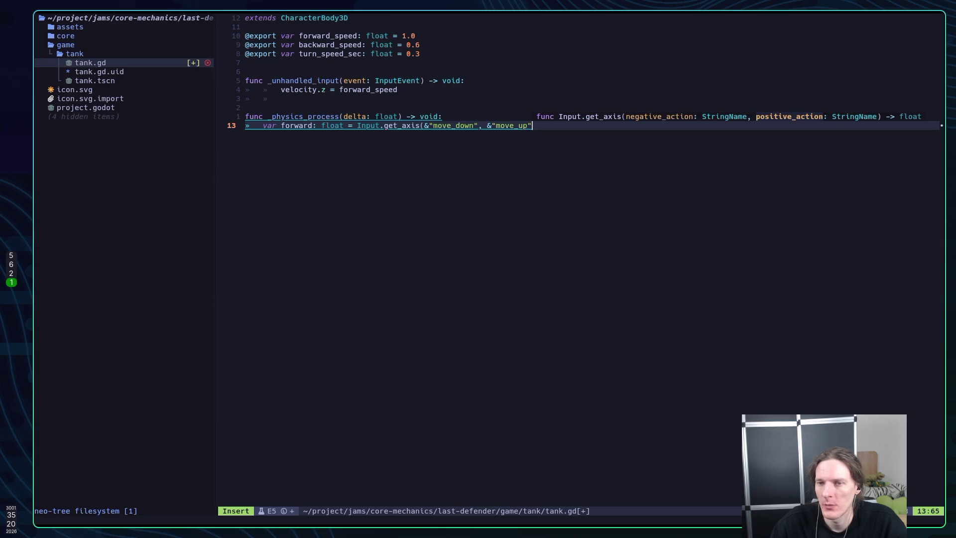
type(")")
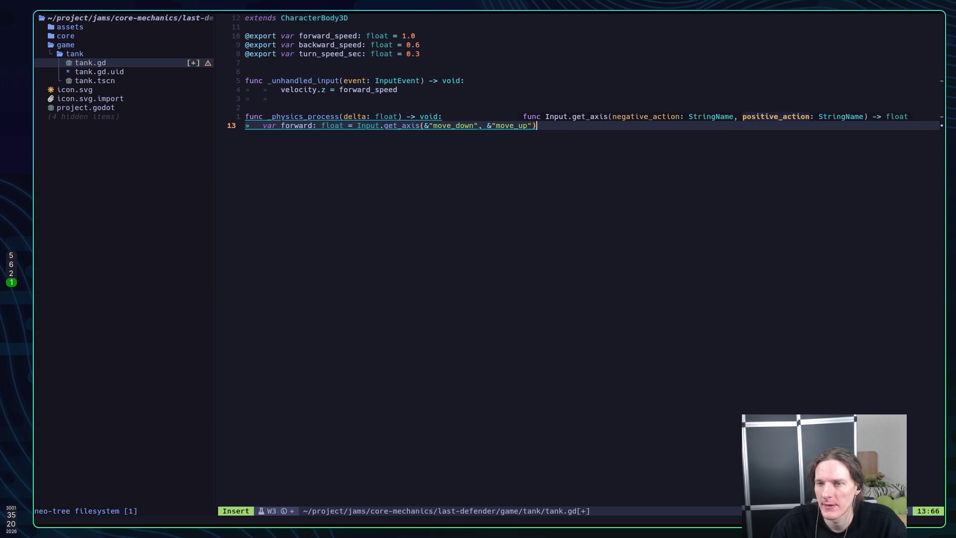
Begin a new line reading velocity = forward *
key("Return")
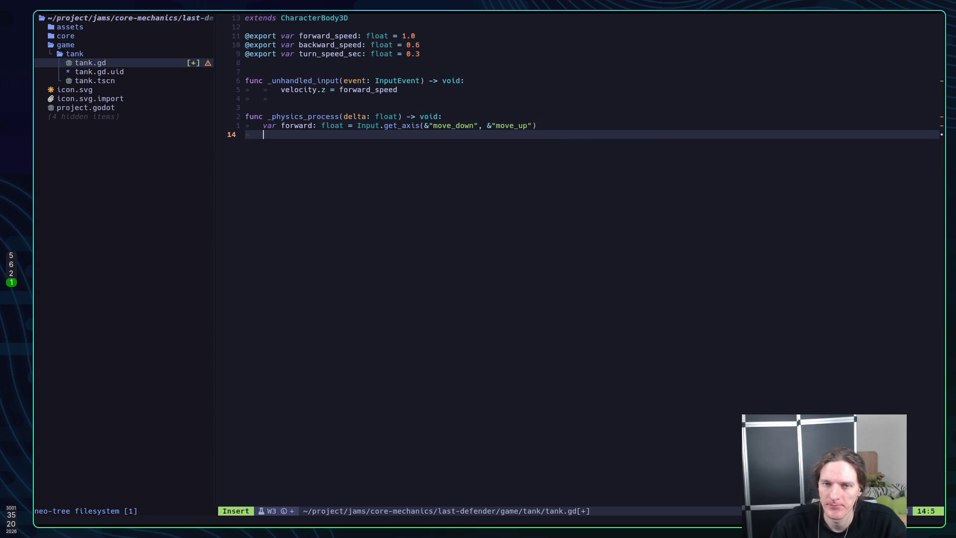
type("elocity = ")
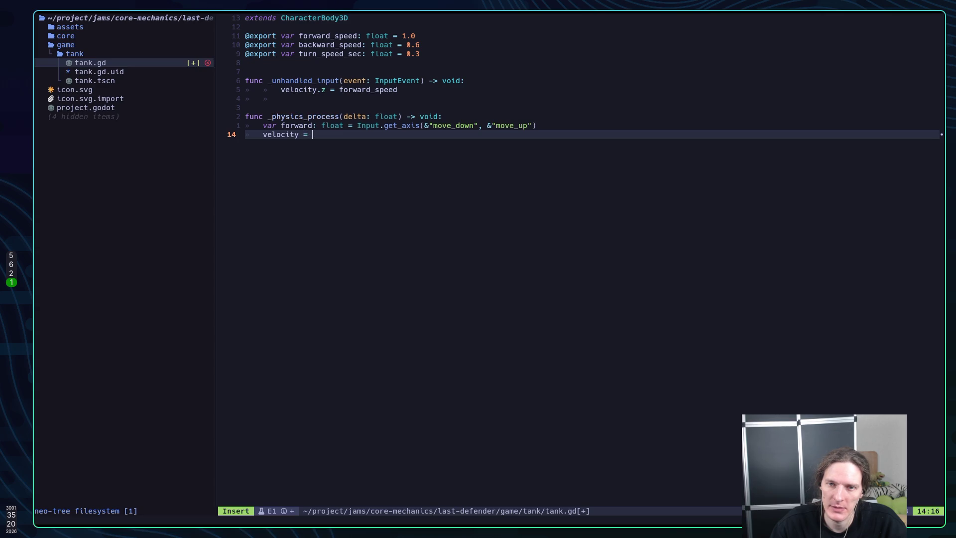
type("for")
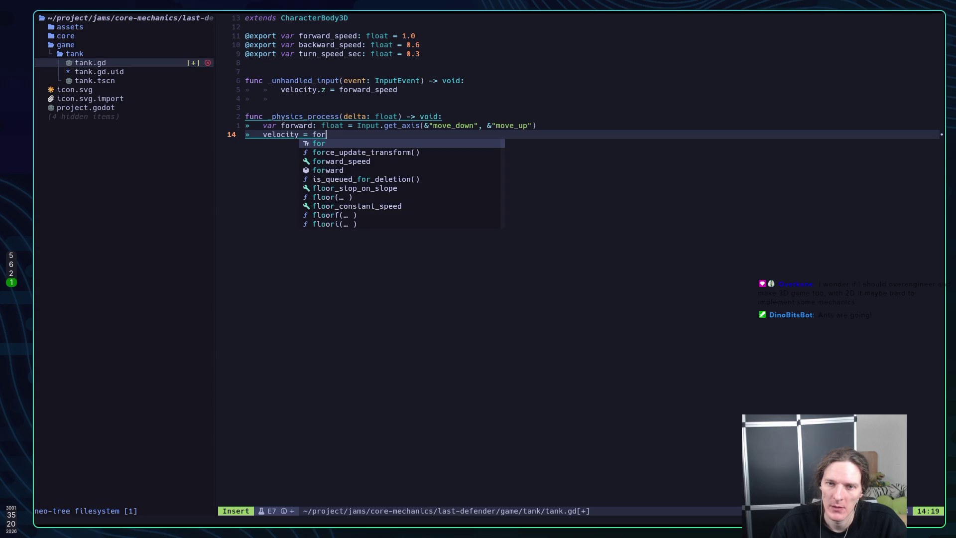
type("ward *")
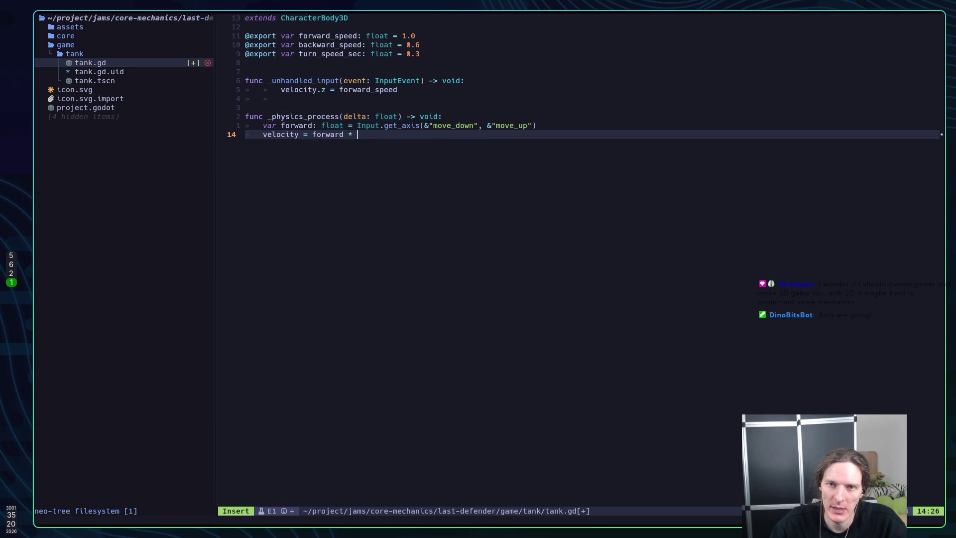
key("super+5")
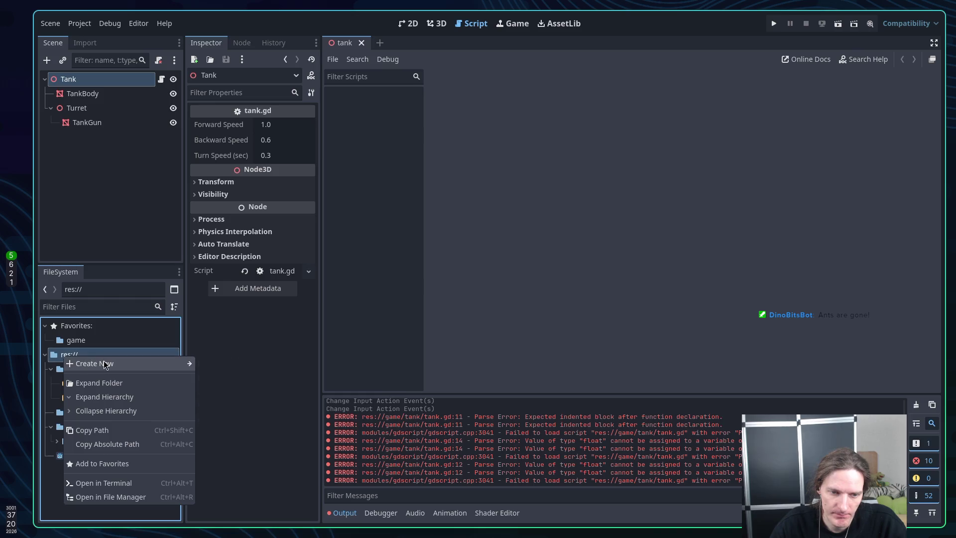
Create a levels folder at the project root
mouse_move(165, 366)
left_click(222, 367)
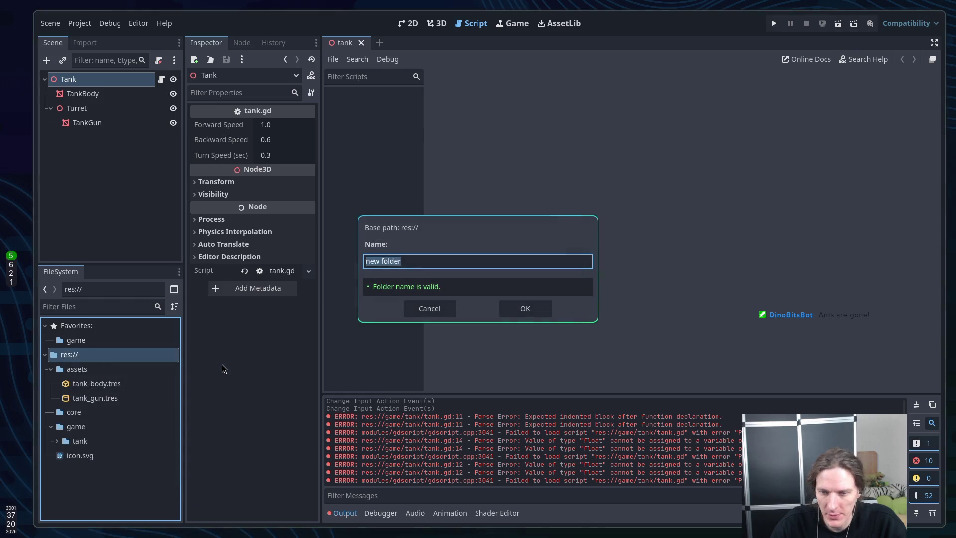
type("level")
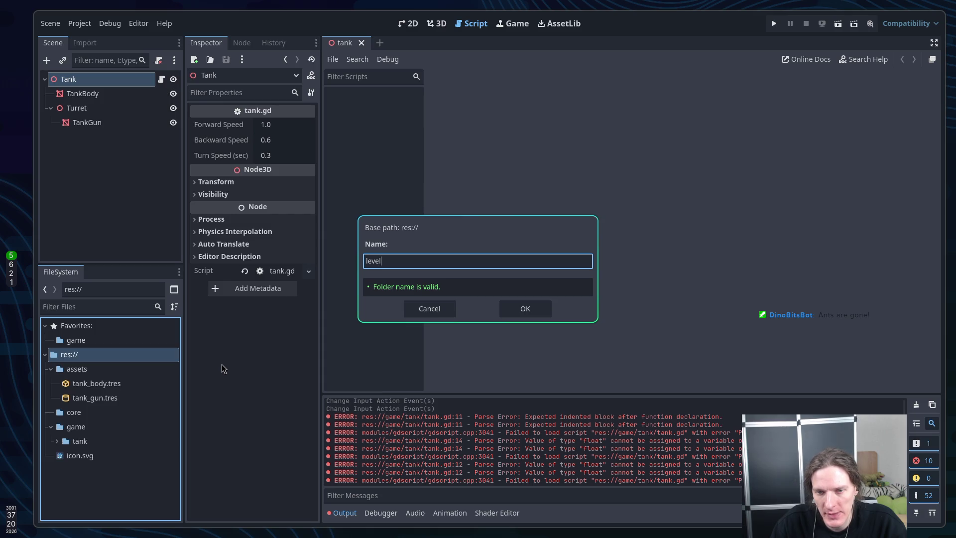
key("Return")
left_click(71, 458)
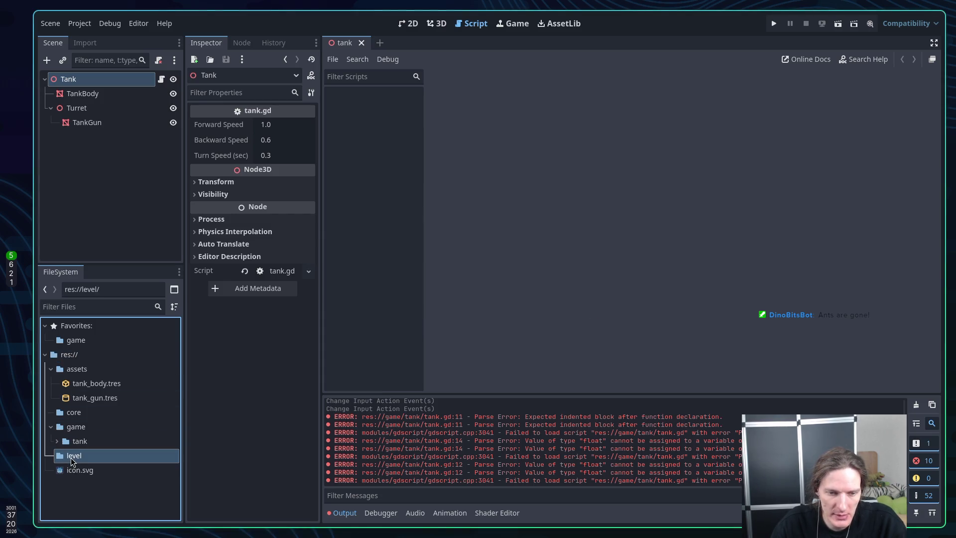
key("F2")
type("s")
key("Return")
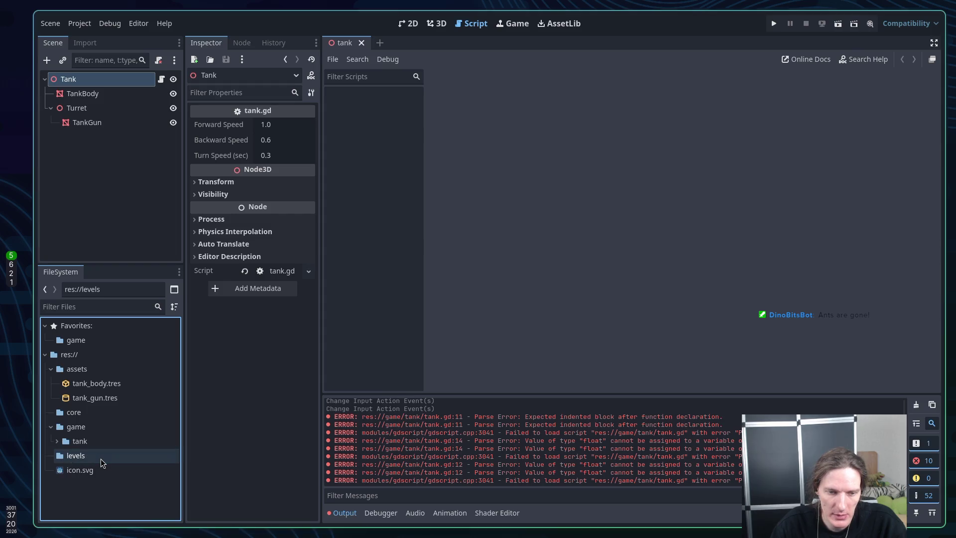
Create a test folder inside levels
right_click(101, 459)
mouse_move(154, 332)
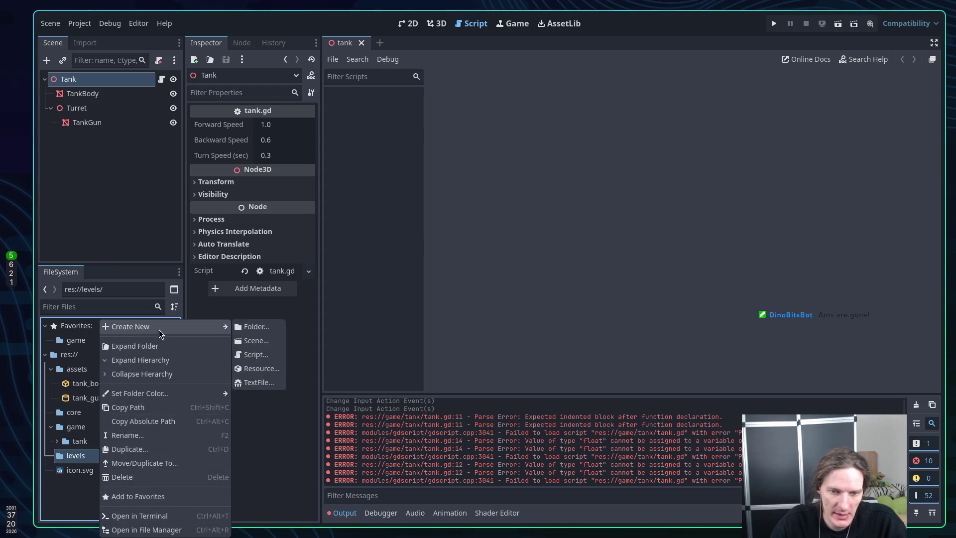
left_click(251, 327)
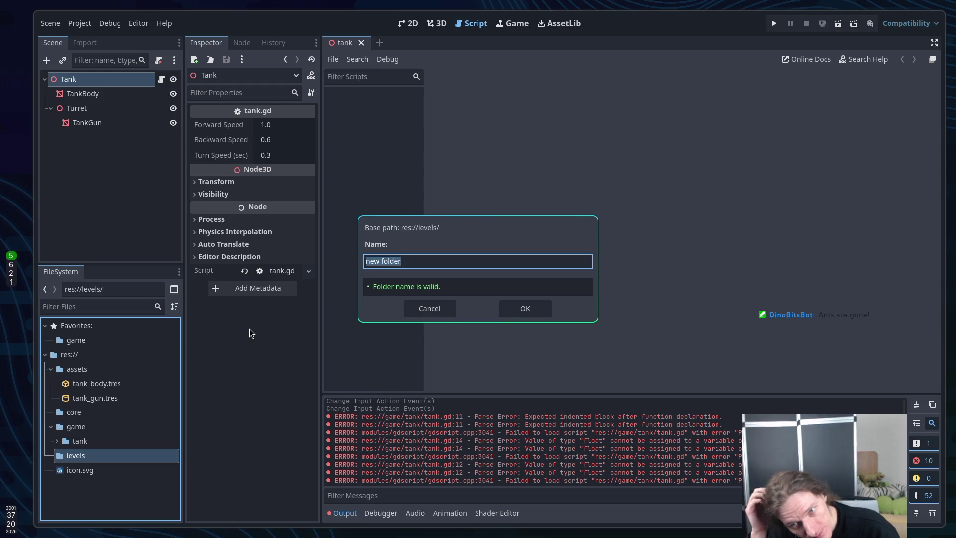
type("test")
key("Return")
left_click(53, 459)
Create a new 3D scene named test in levels/test, saved as test.tscn
right_click(80, 469)
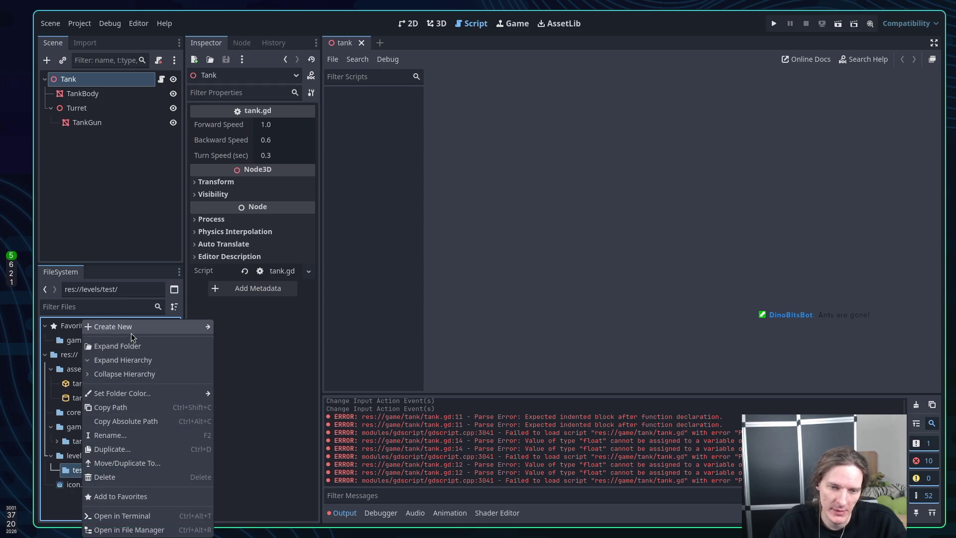
mouse_move(132, 337)
left_click(244, 342)
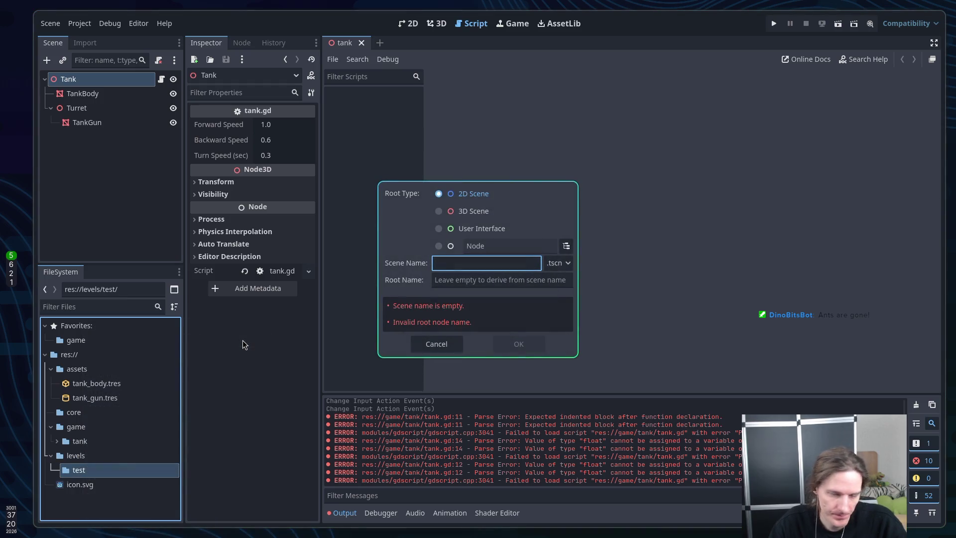
left_click(451, 213)
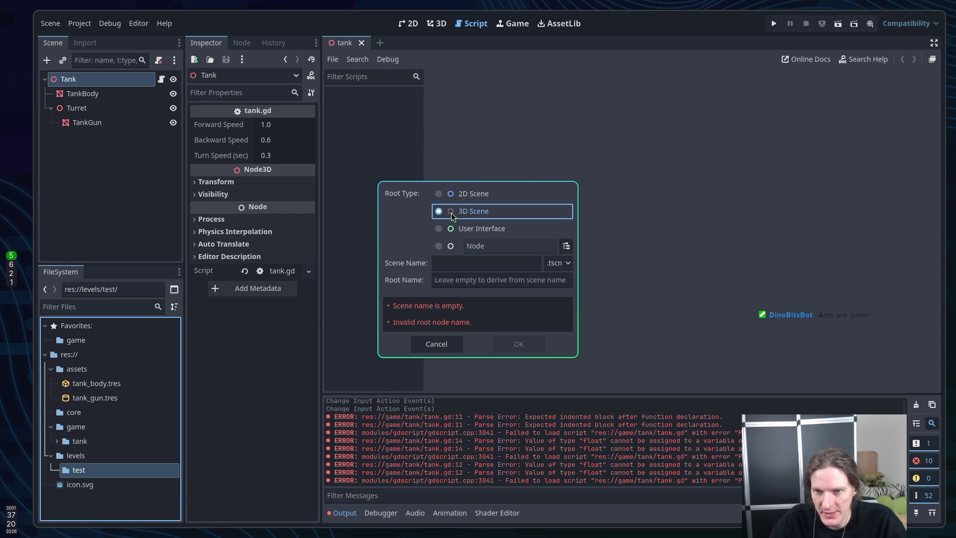
left_click(468, 263)
type("test")
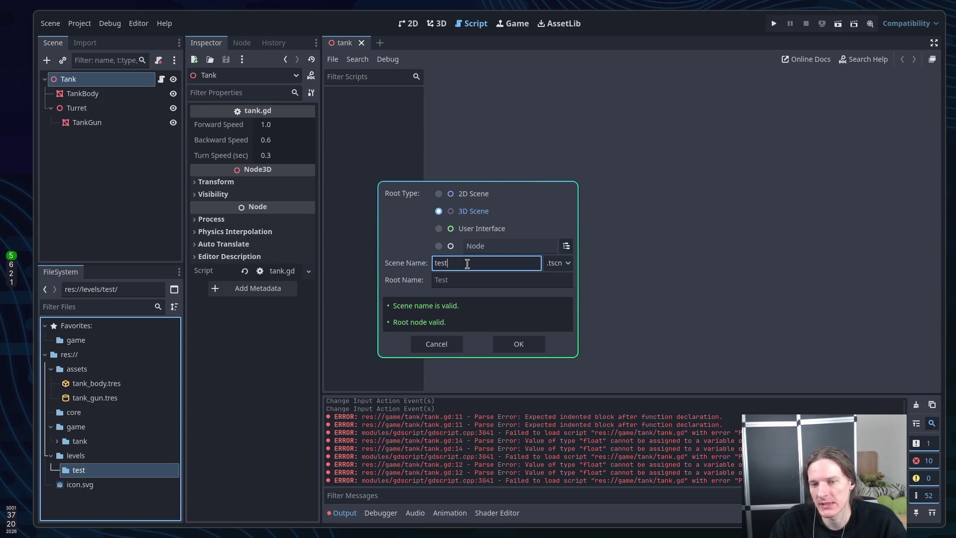
left_click(498, 345)
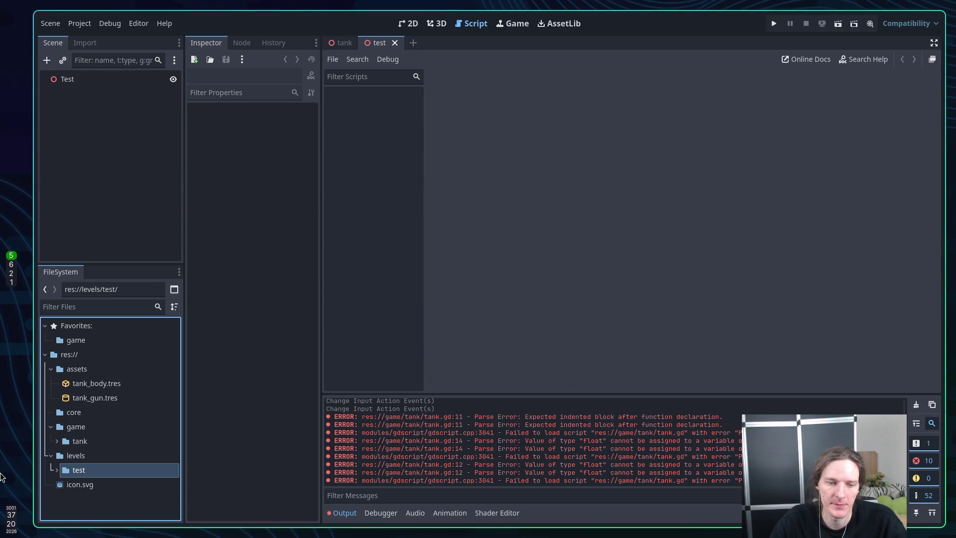
left_click(83, 486)
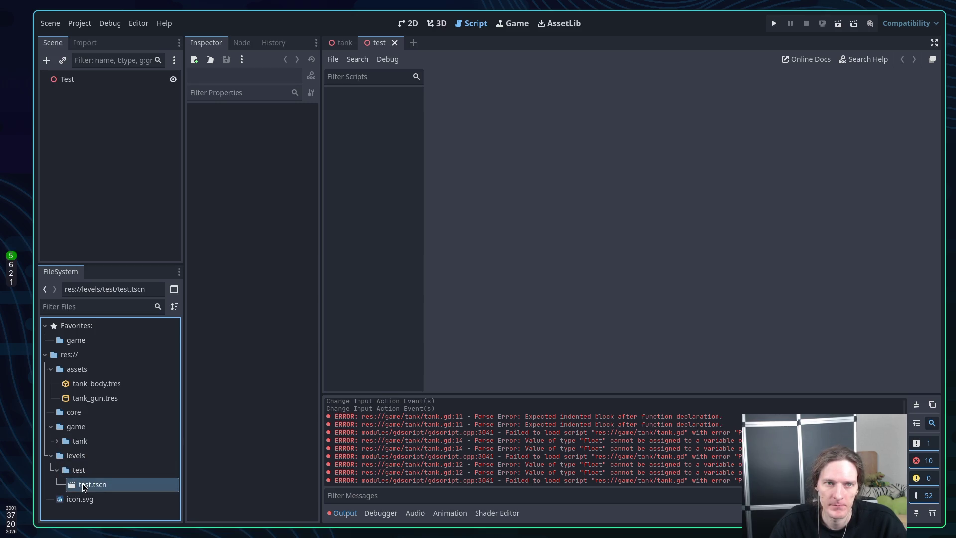
left_click(77, 144)
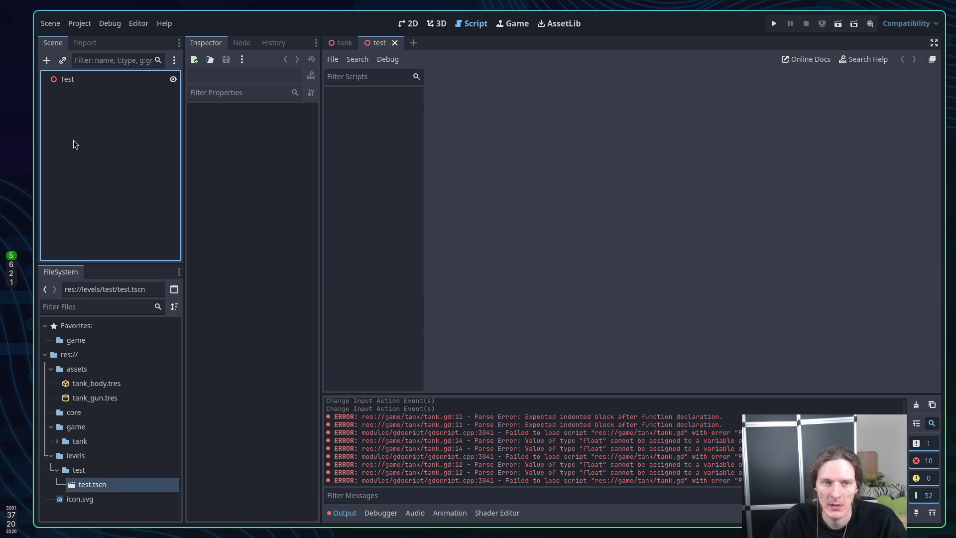
Attach a new test.gd script to the Test root node
left_click(72, 83)
left_click(159, 60)
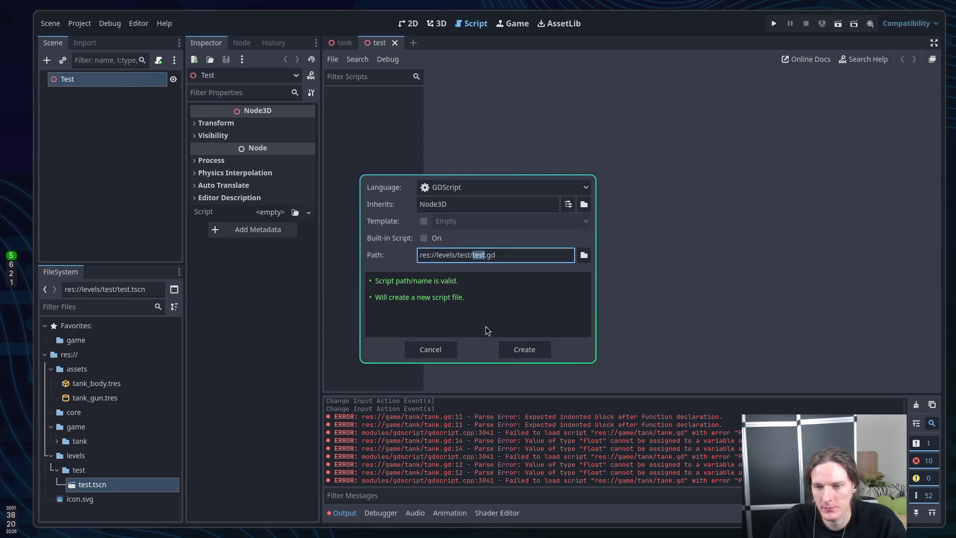
left_click(544, 351)
left_click(74, 131)
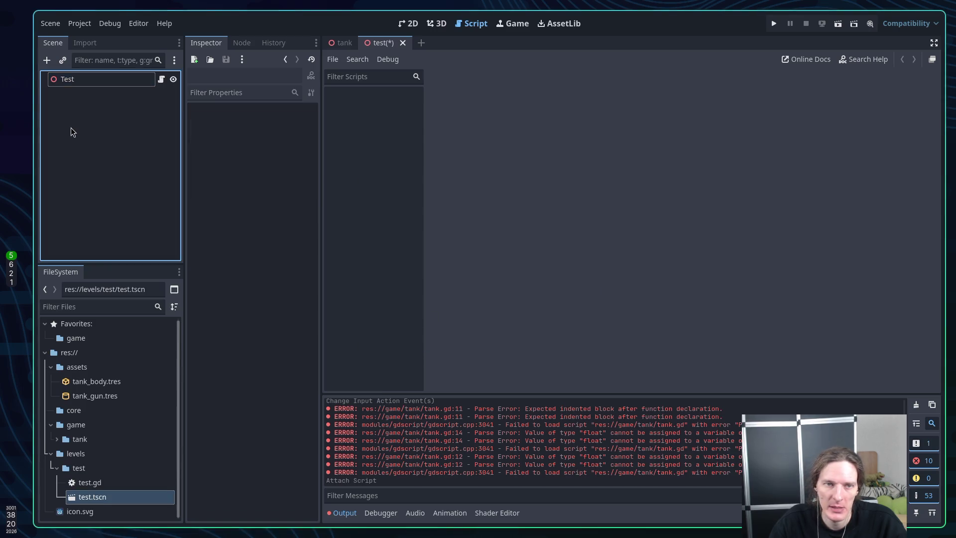
left_click(72, 83)
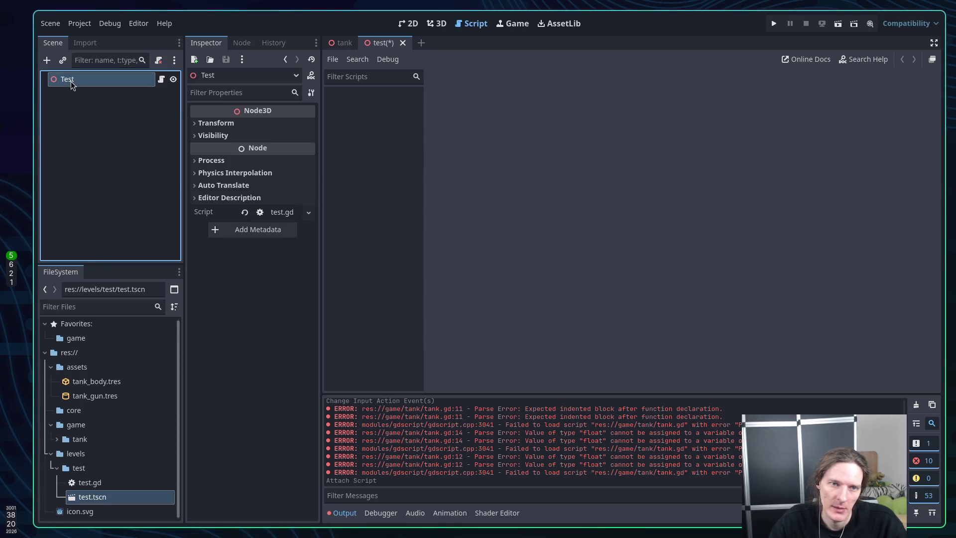
Add a Camera3D child node under Test
right_click(71, 83)
left_click(101, 104)
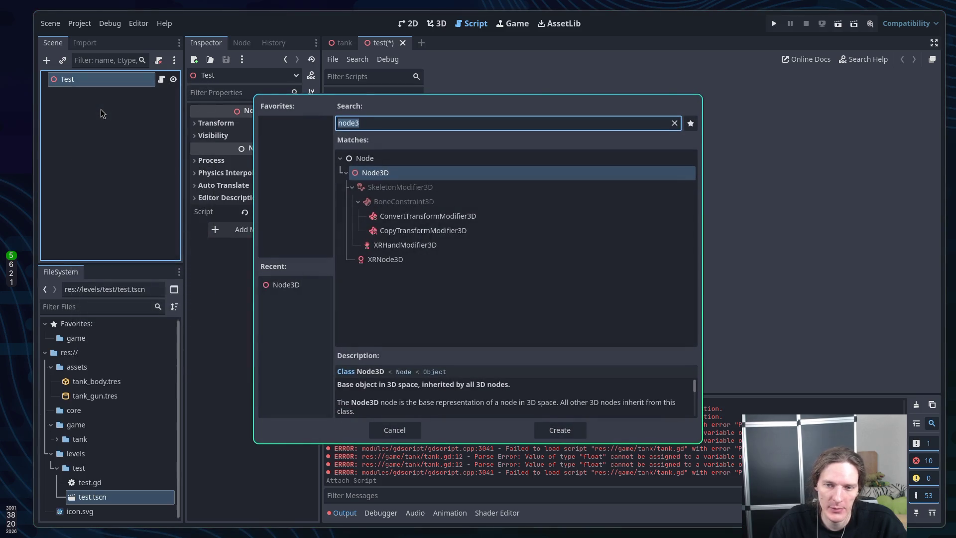
type("came")
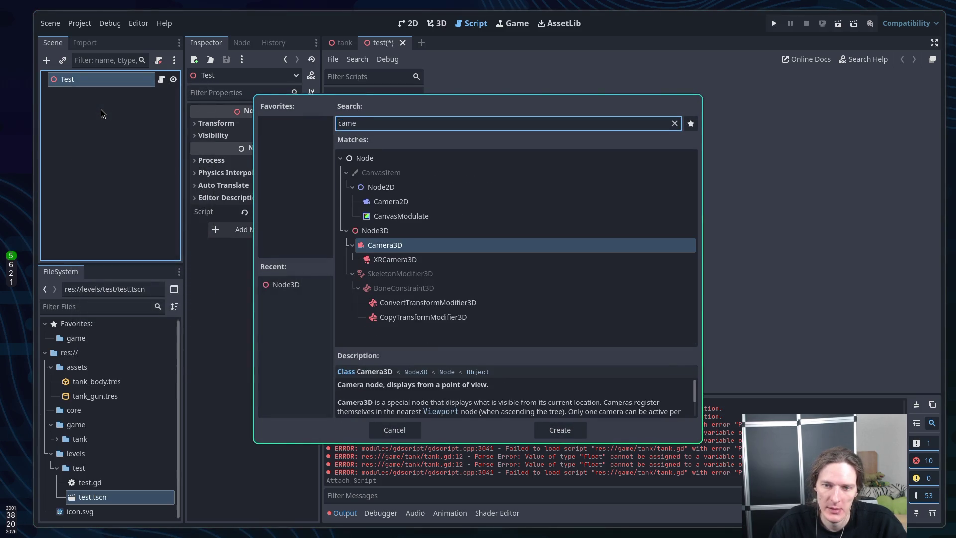
key("Return")
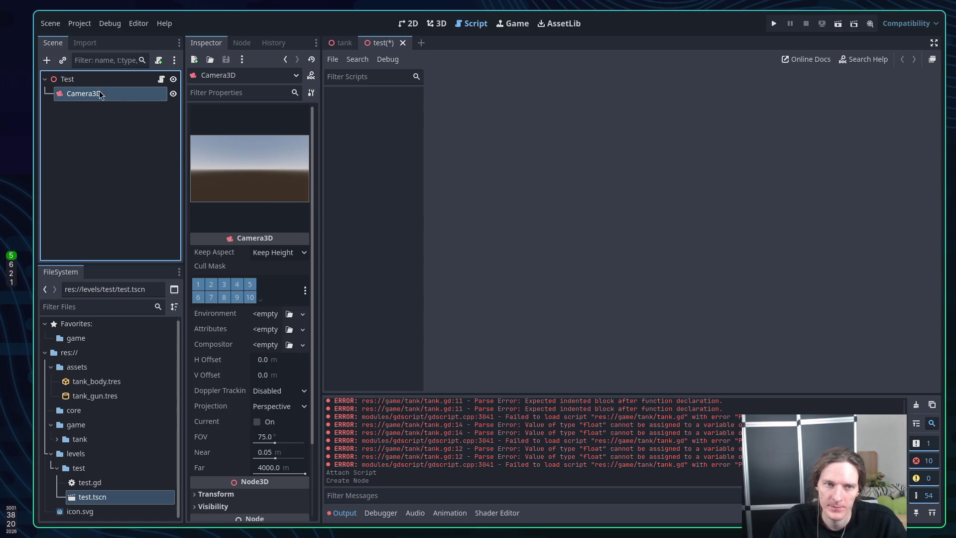
Search the node picker for plane and mesh types, then close it without adding anything
right_click(97, 80)
left_click(122, 101)
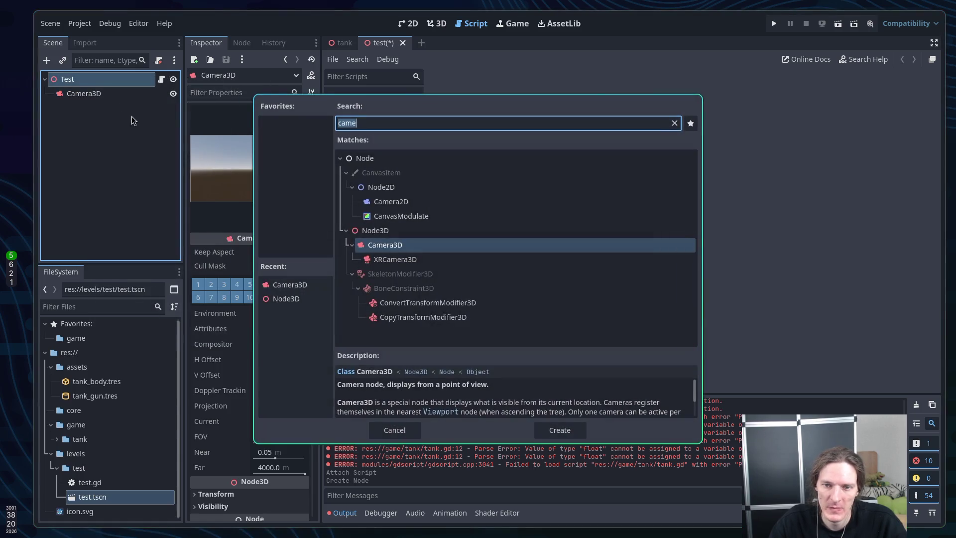
type("pl")
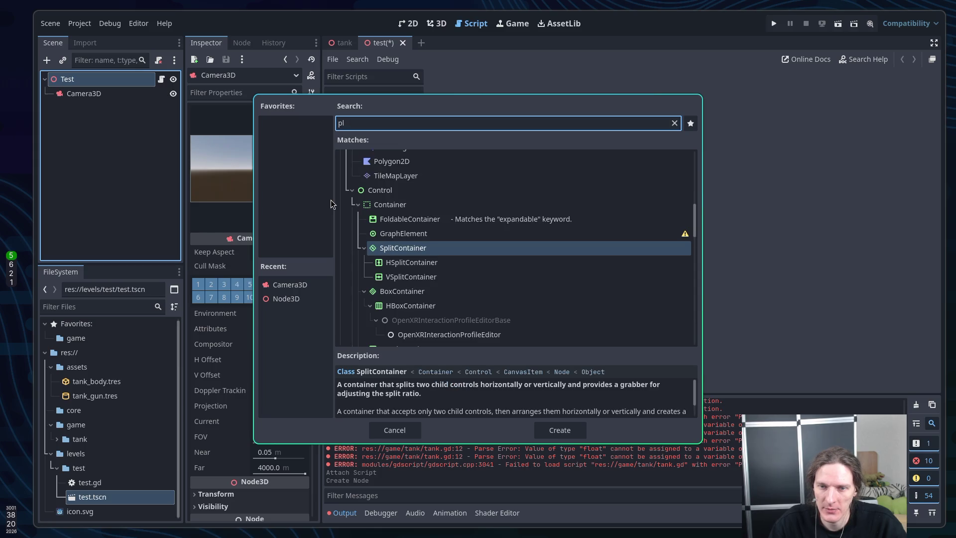
type("ane")
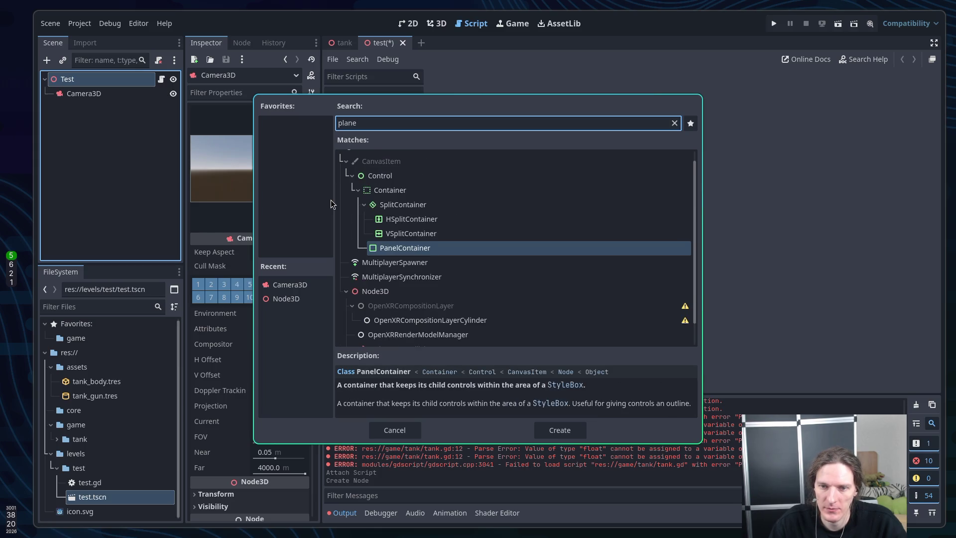
key("BackSpace")
key("BackSpace")
key("BackSpace")
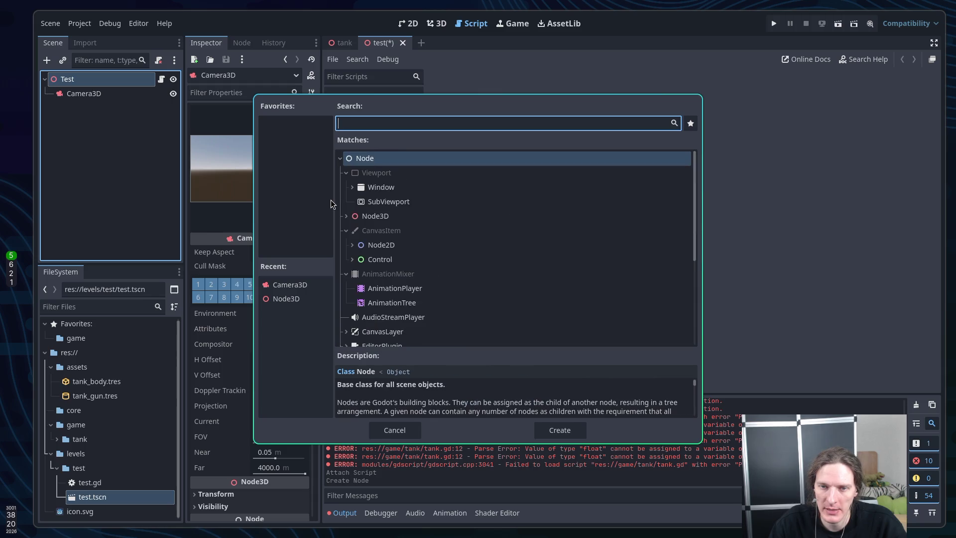
type("mesh")
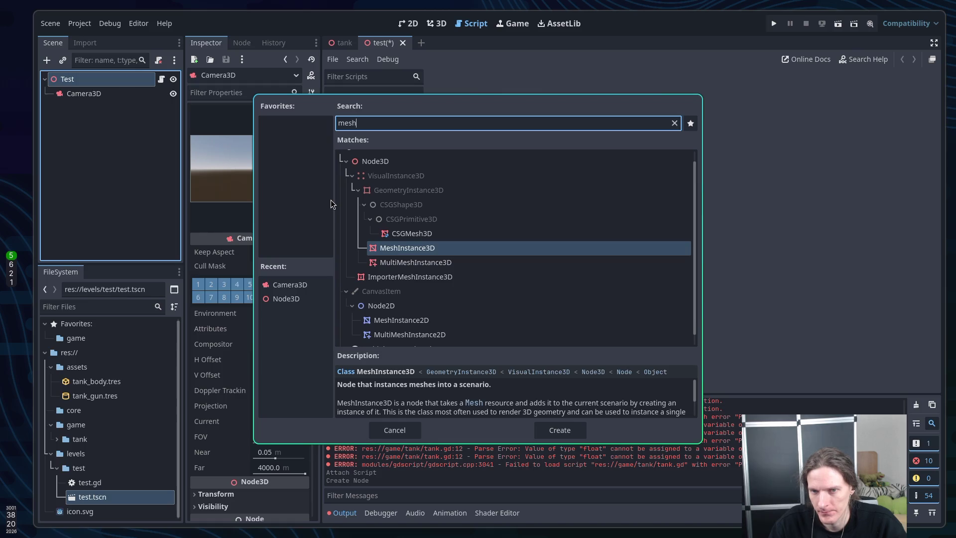
scroll(525, 205, "down", 1)
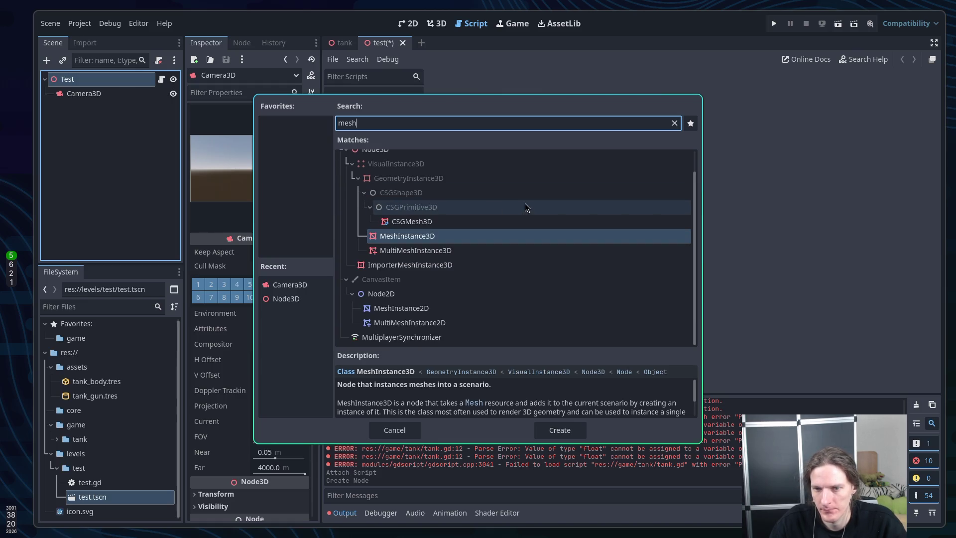
key("Escape")
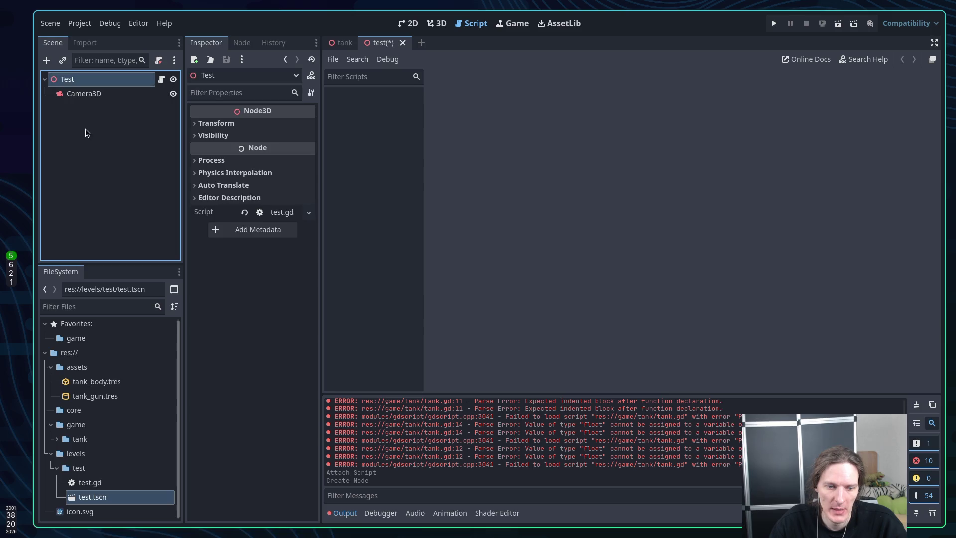
scroll(75, 371, "up", 1)
right_click(75, 371)
Create a PlaneMesh resource in the assets folder, saved as plane.tres
mouse_move(112, 329)
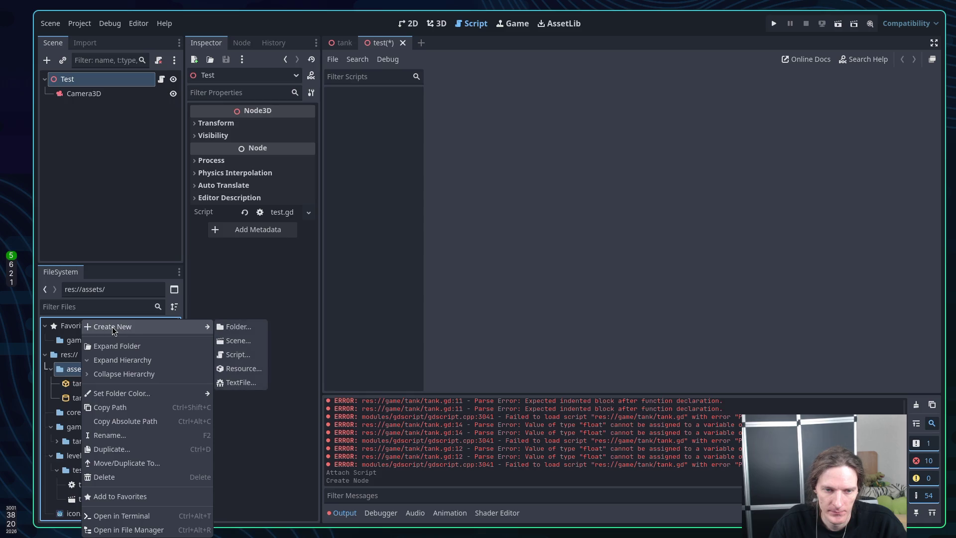
left_click(235, 367)
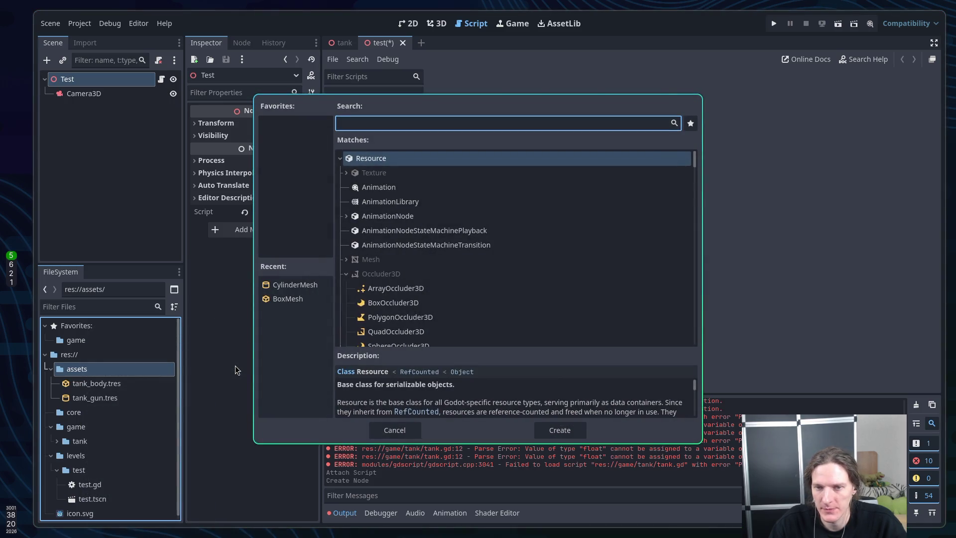
type("pl")
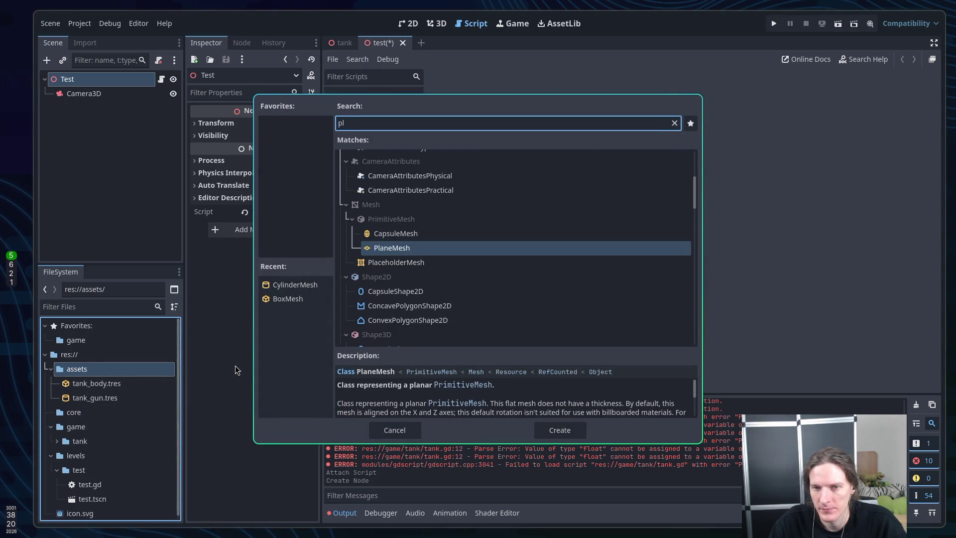
key("Return")
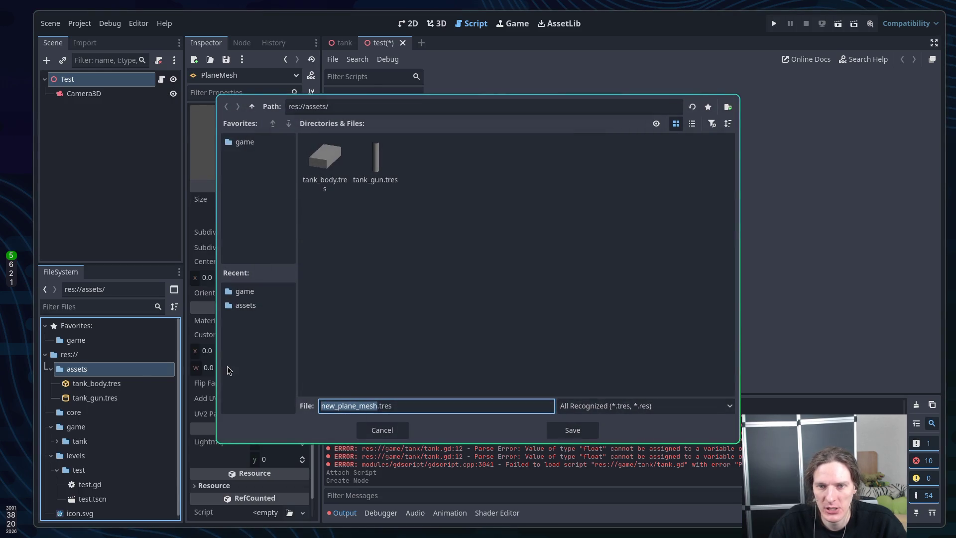
type("plane")
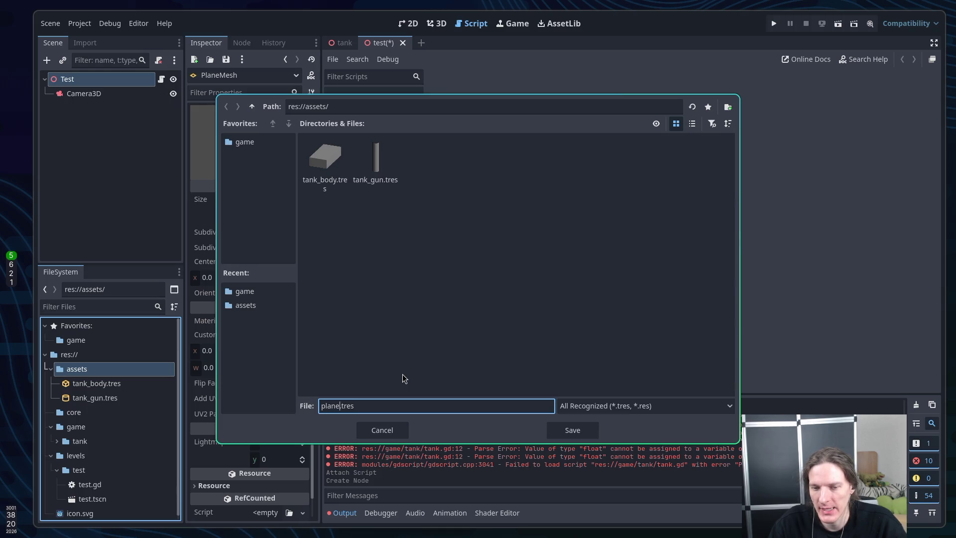
key("Return")
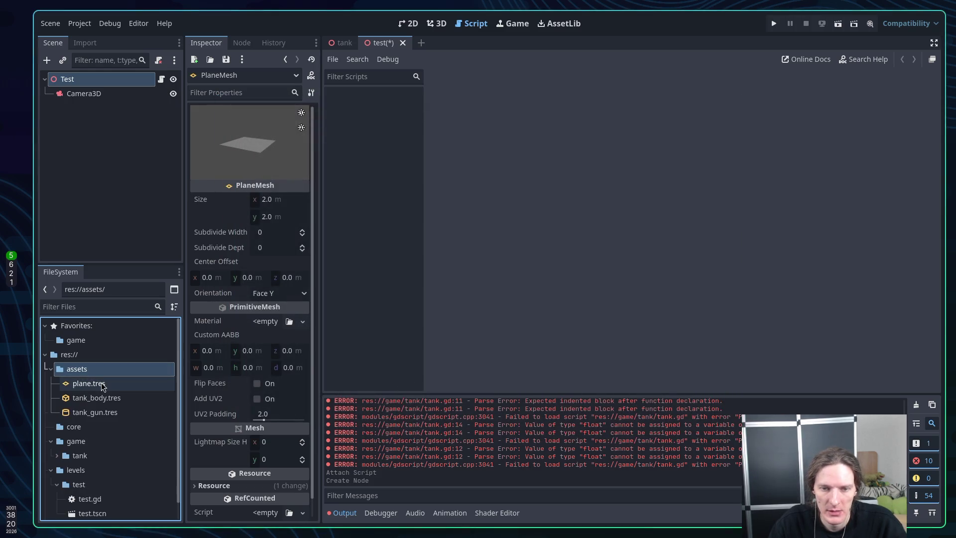
left_click(103, 386)
Set the plane's Size to 20 × 20 and save the test scene
left_click(288, 203)
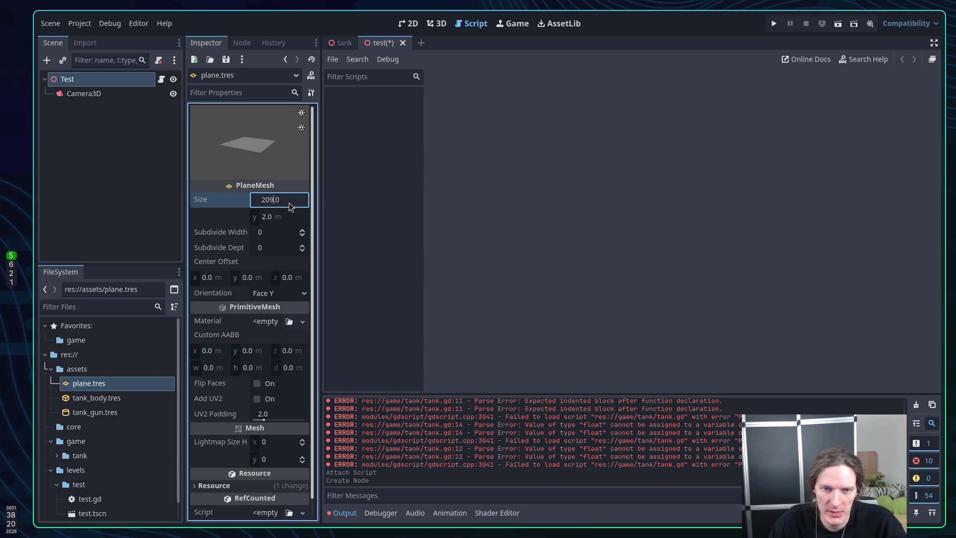
type("19")
key("Return")
type("20")
key("Return")
key("Tab")
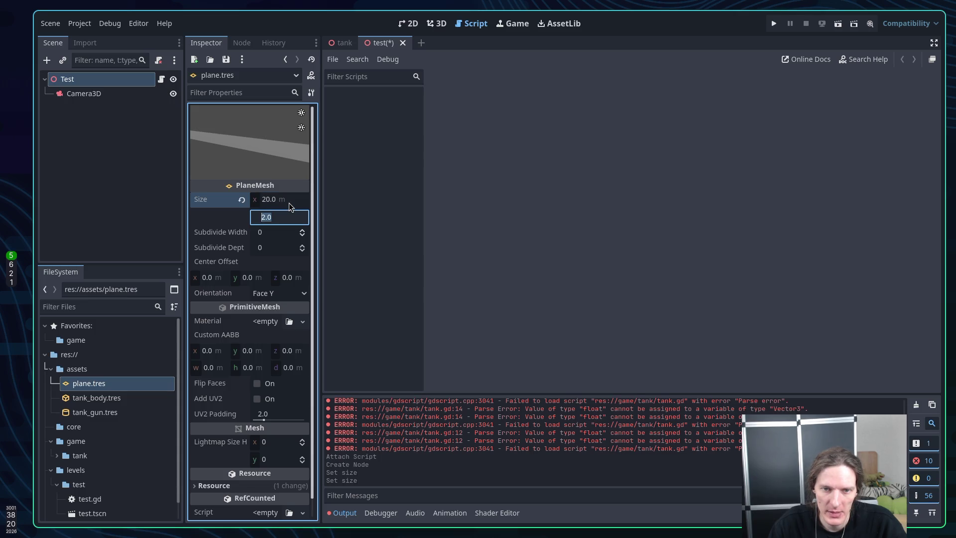
type("0")
key("Return")
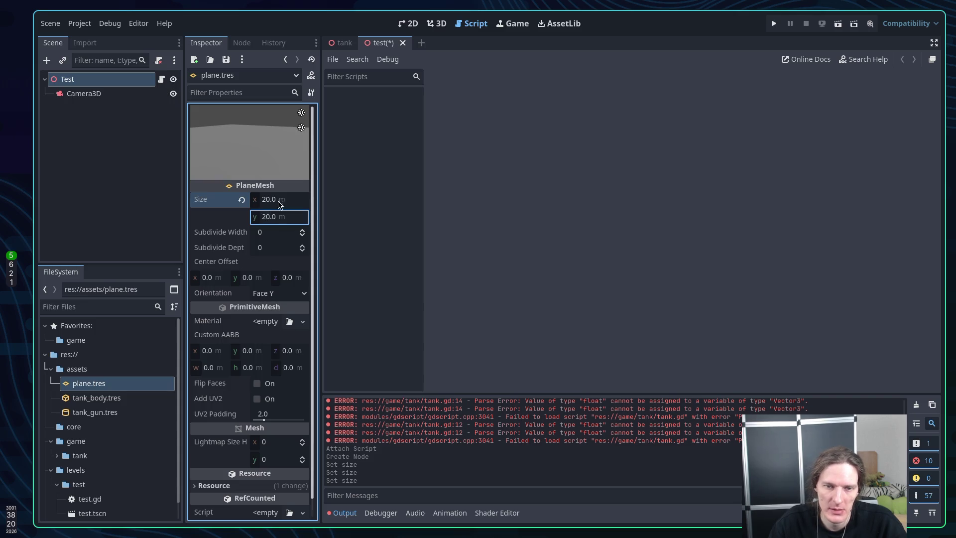
left_click(115, 173)
key("ctrl+s")
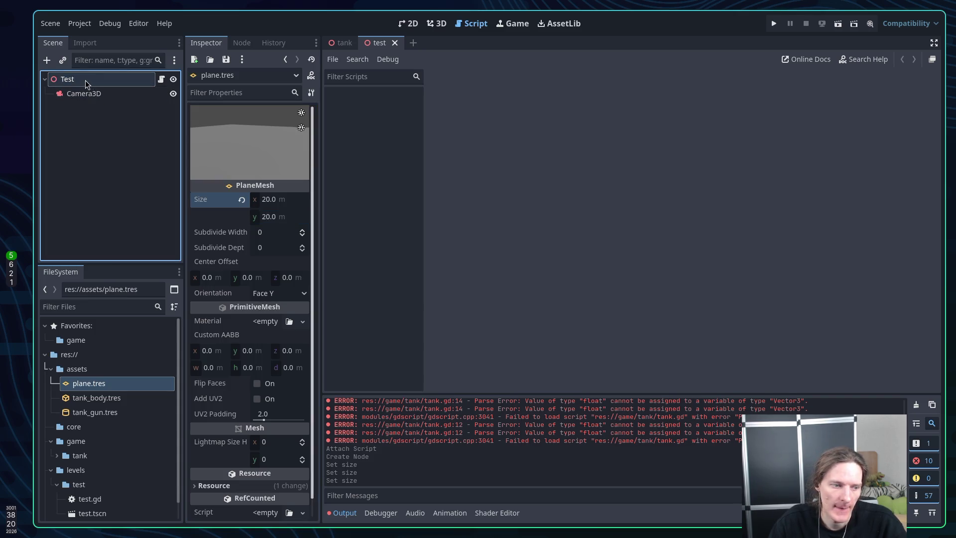
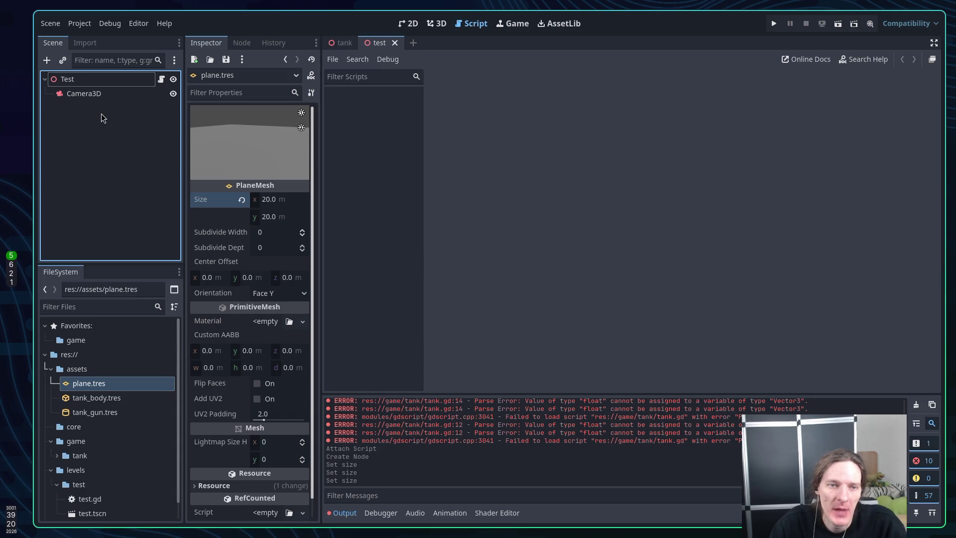
In the 3D view, drop plane.tres into the Test scene as the 20 m floor
left_click(81, 83)
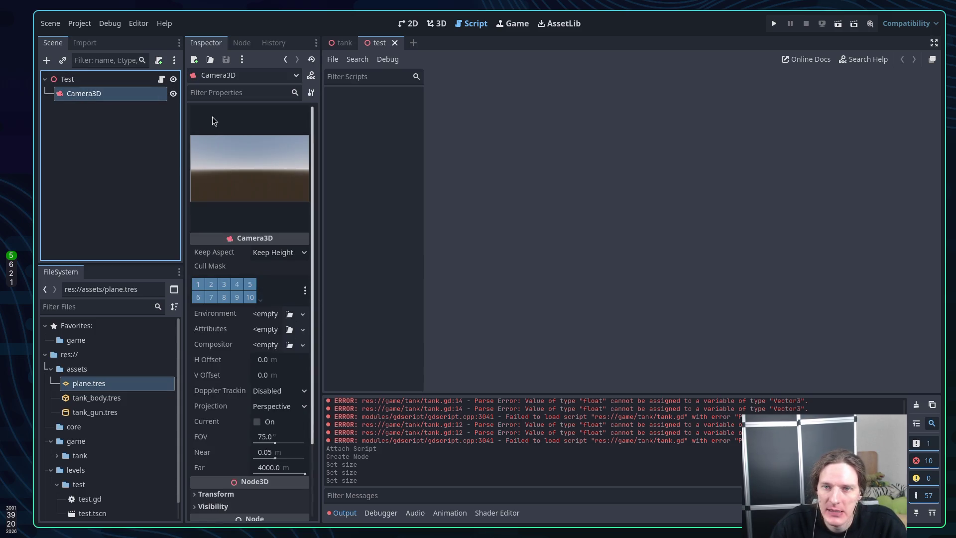
left_click(441, 23)
mouse_move(518, 213)
left_mouse_down()
mouse_move(493, 214)
mouse_move(532, 219)
left_mouse_up()
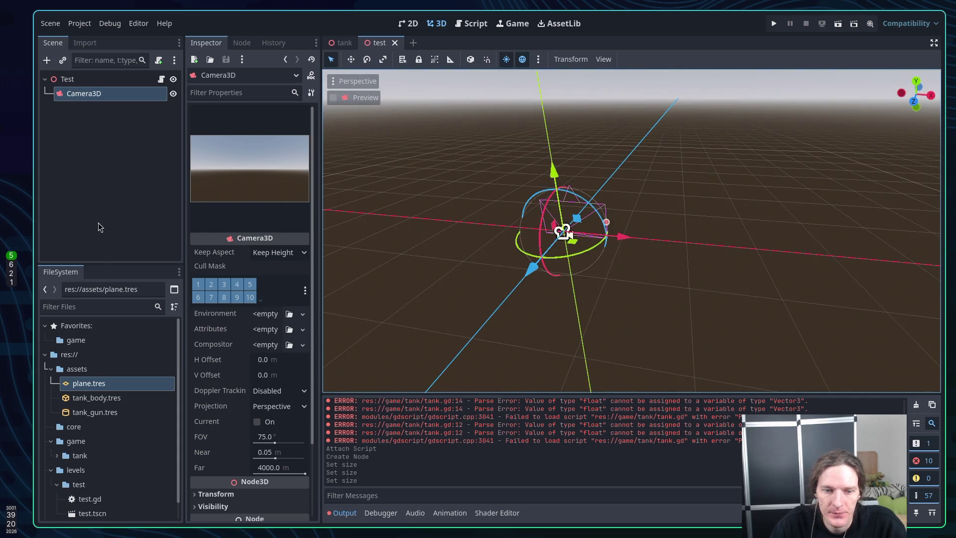
mouse_move(87, 388)
left_mouse_down()
mouse_move(259, 275)
mouse_move(527, 258)
mouse_move(593, 242)
mouse_move(572, 240)
left_mouse_up()
scroll(617, 241, "down", 8)
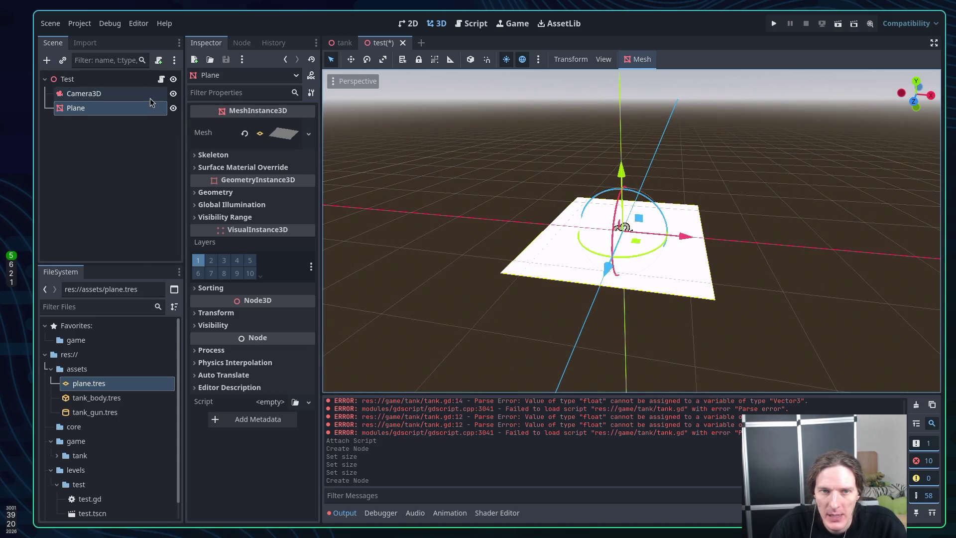
Raise the Camera3D above the floor, undoing an accidental plane move
left_click(84, 94)
left_click_drag(622, 171, 620, 125)
left_click_drag(77, 109, 78, 91)
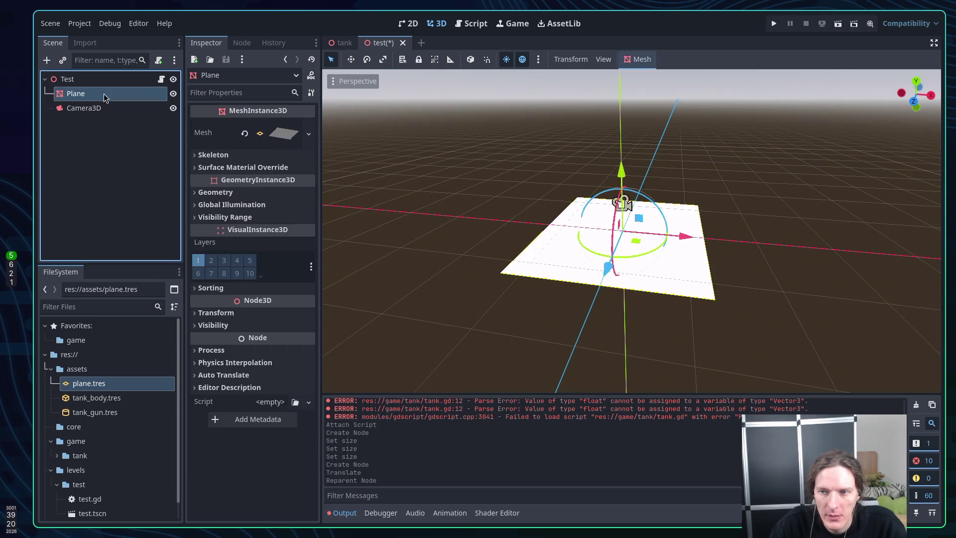
left_click_drag(608, 269, 607, 258)
key("ctrl+z")
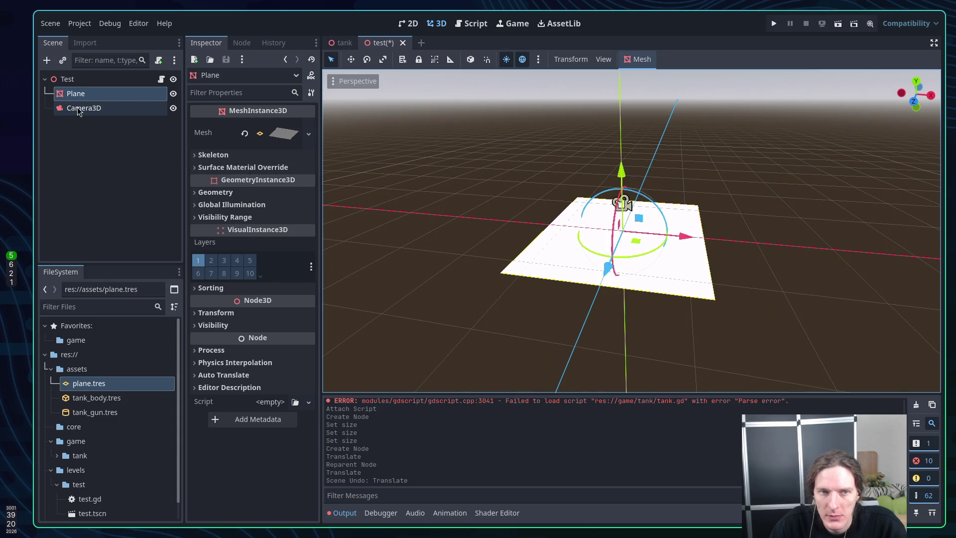
left_click(75, 108)
mouse_move(736, 207)
left_mouse_down()
mouse_move(616, 205)
mouse_move(603, 193)
left_mouse_up()
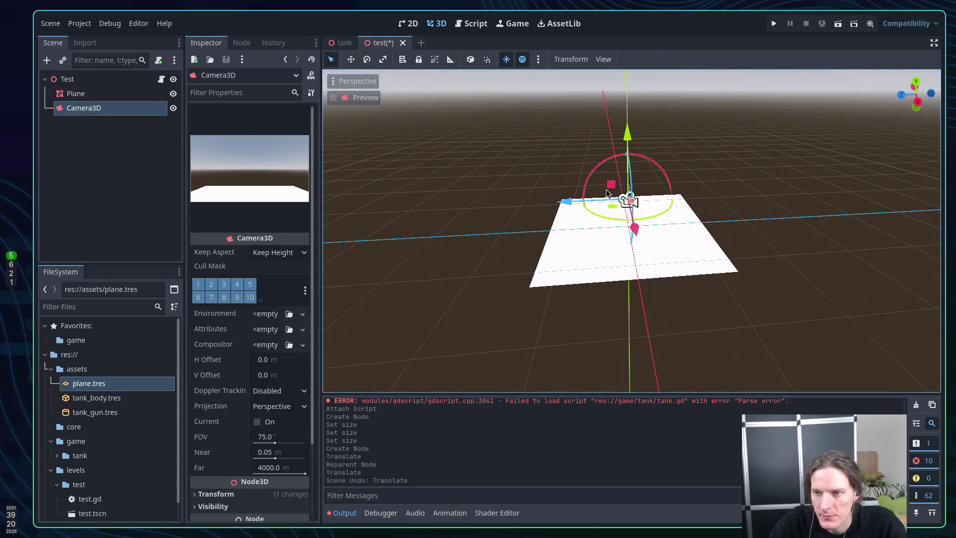
Begin instancing a child scene under the Test root node
left_click(67, 79)
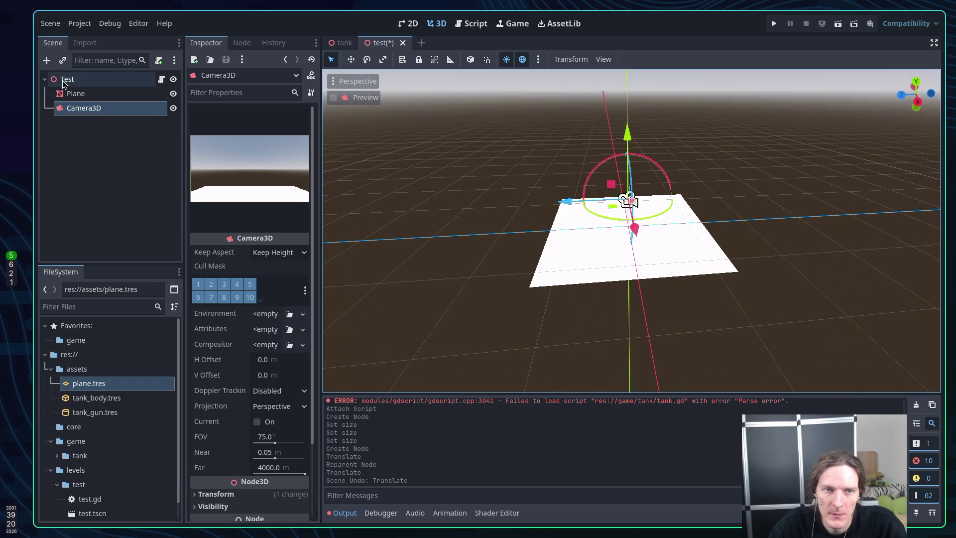
right_click(62, 79)
left_click(62, 61)
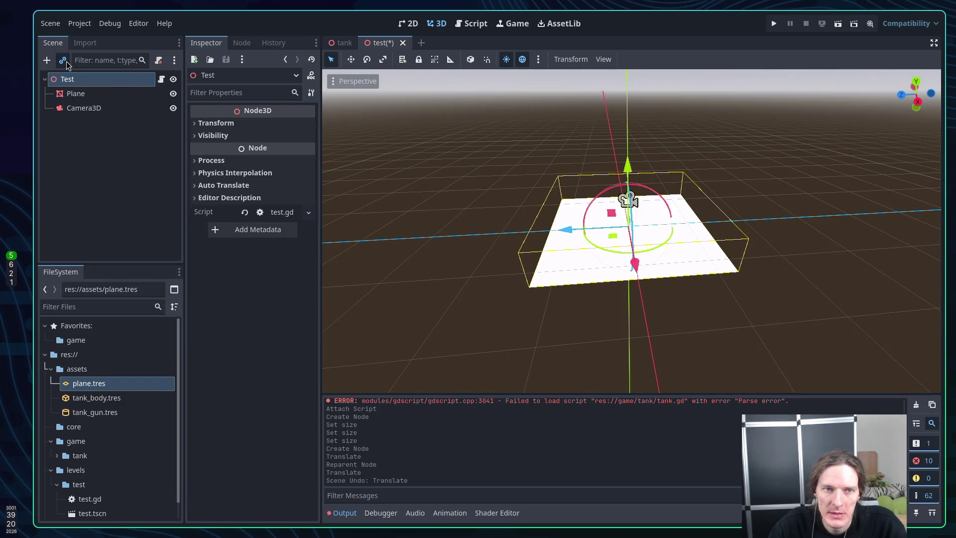
Instance tank.tscn under Test and parent Camera3D to the Tank node
left_click(63, 60)
type("ta")
double_click(327, 143)
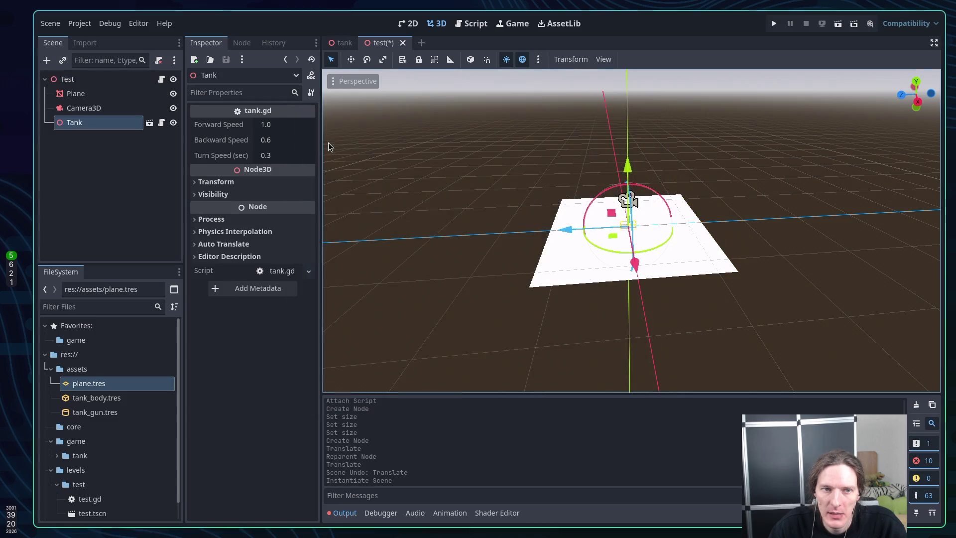
left_click(77, 108)
left_click_drag(83, 111, 80, 124)
Tilt the camera about 30 degrees down at the tank, shift it along Z, and save
left_click_drag(736, 215, 497, 218)
scroll(638, 234, "up", 5)
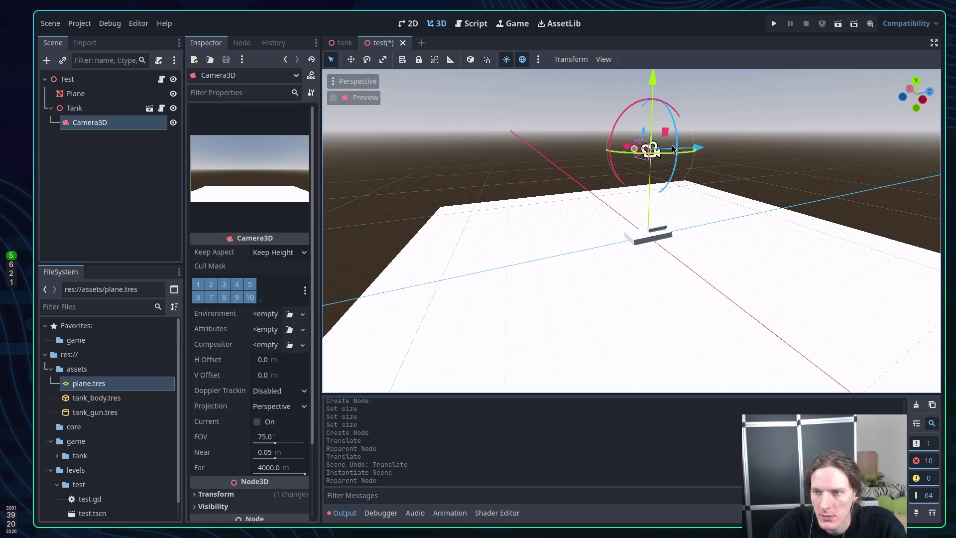
mouse_move(621, 124)
left_mouse_down()
mouse_move(637, 99)
mouse_move(617, 193)
mouse_move(611, 184)
left_mouse_up()
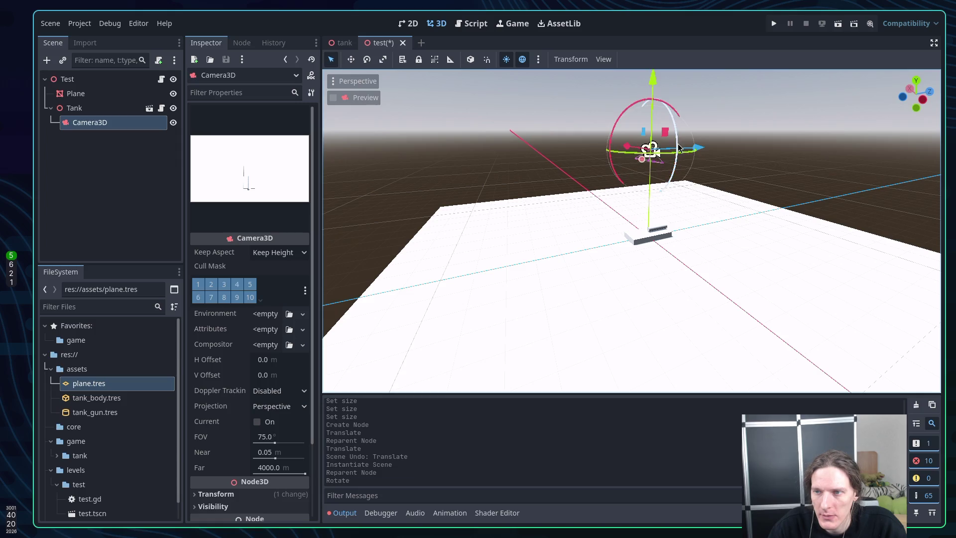
left_click_drag(694, 149, 712, 150)
key("ctrl+s")
scroll(742, 167, "down", 5)
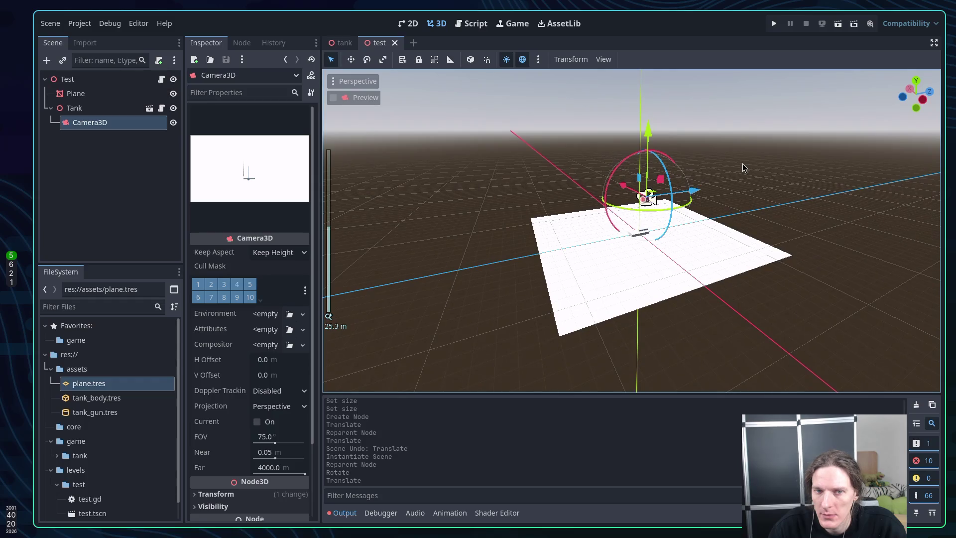
scroll(742, 164, "up", 2)
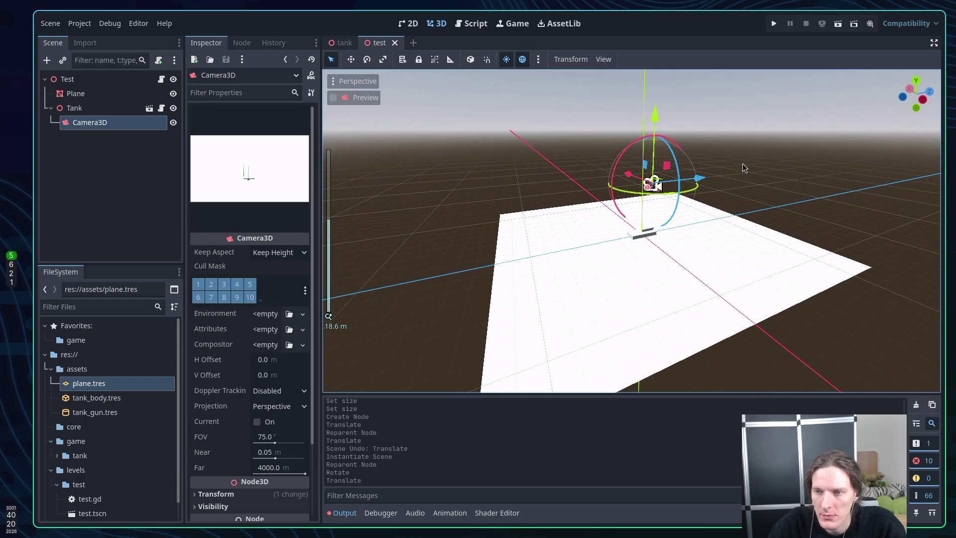
scroll(742, 163, "down", 2)
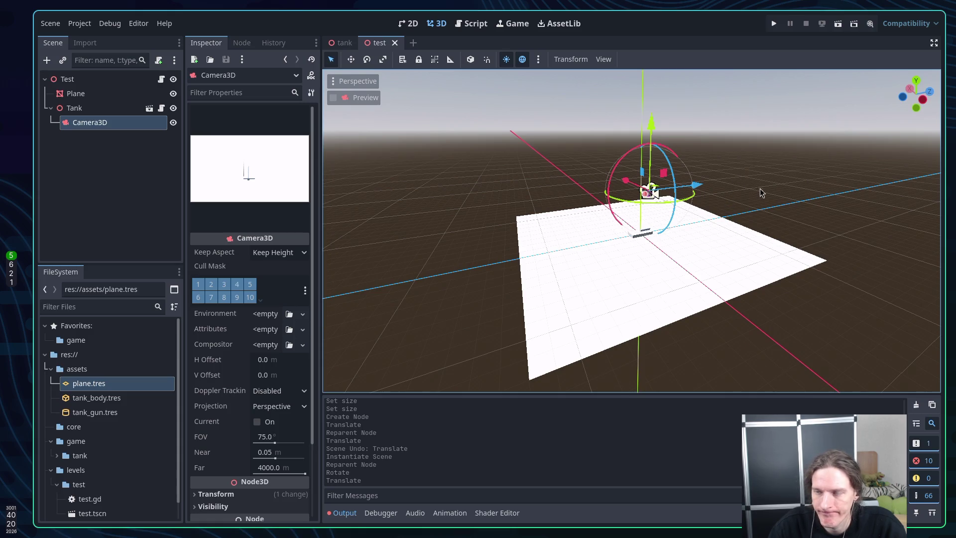
Make the current test scene the main scene, run the game, and stop it
left_click(774, 24)
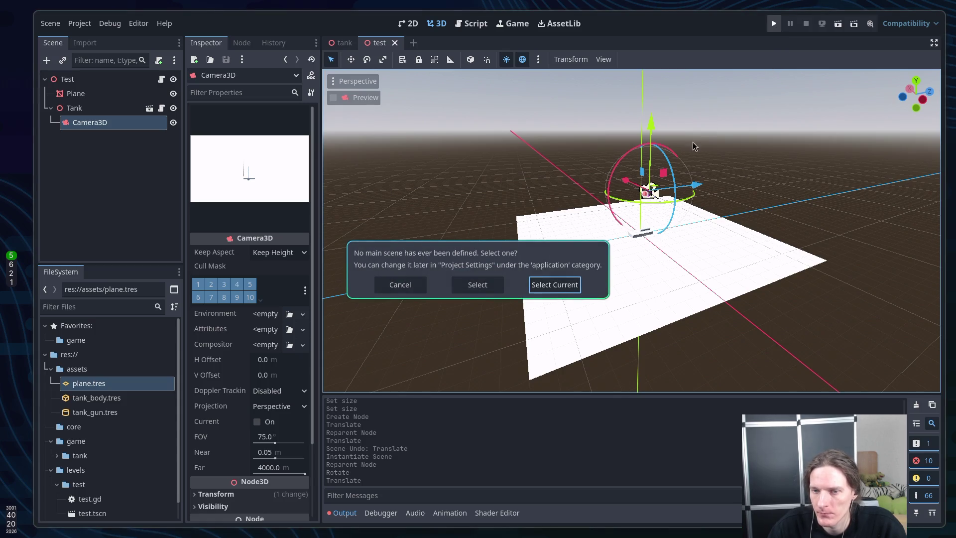
left_click(541, 285)
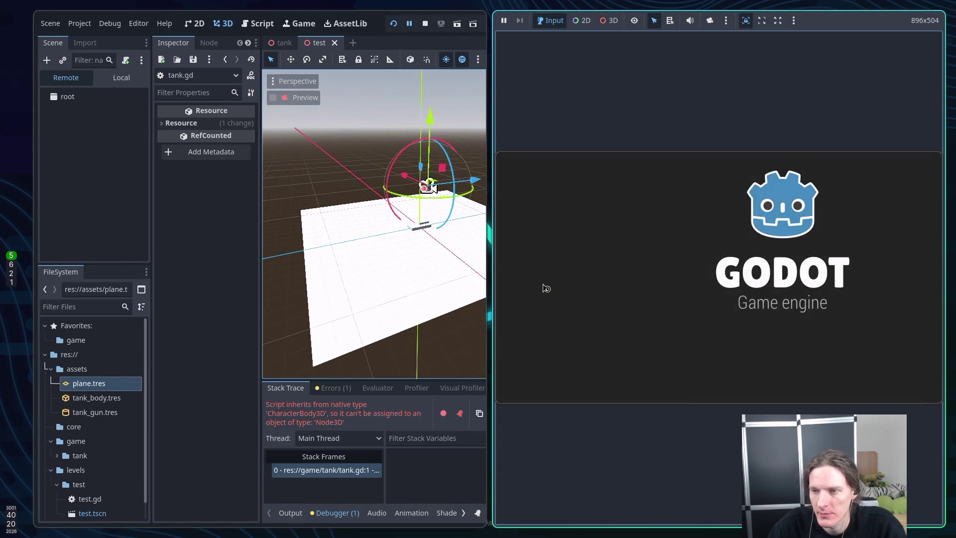
left_click(630, 278)
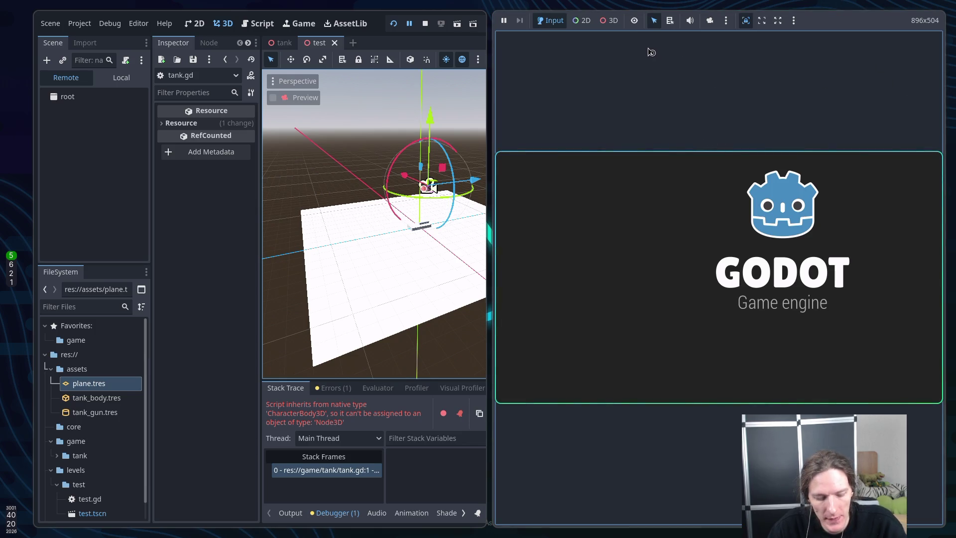
left_click(635, 84)
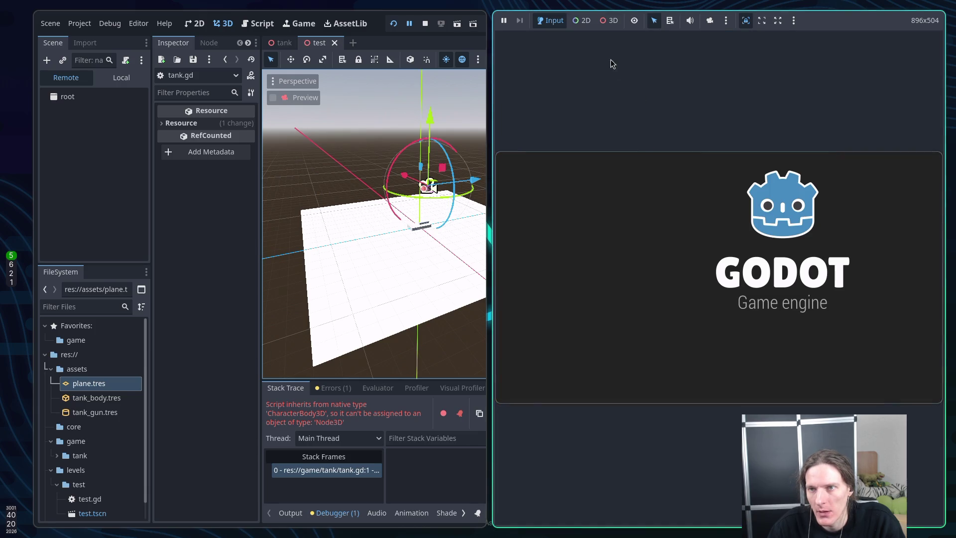
left_click(677, 210)
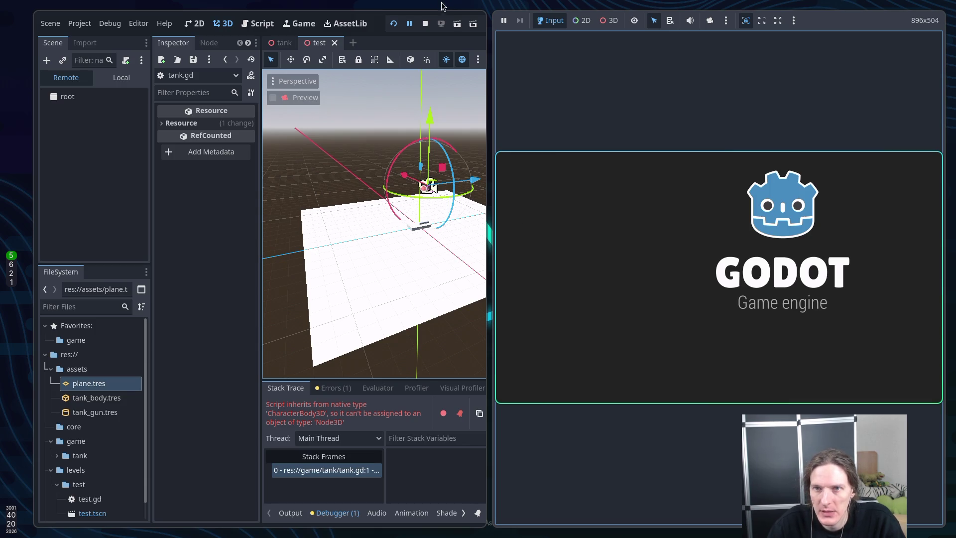
left_click(425, 25)
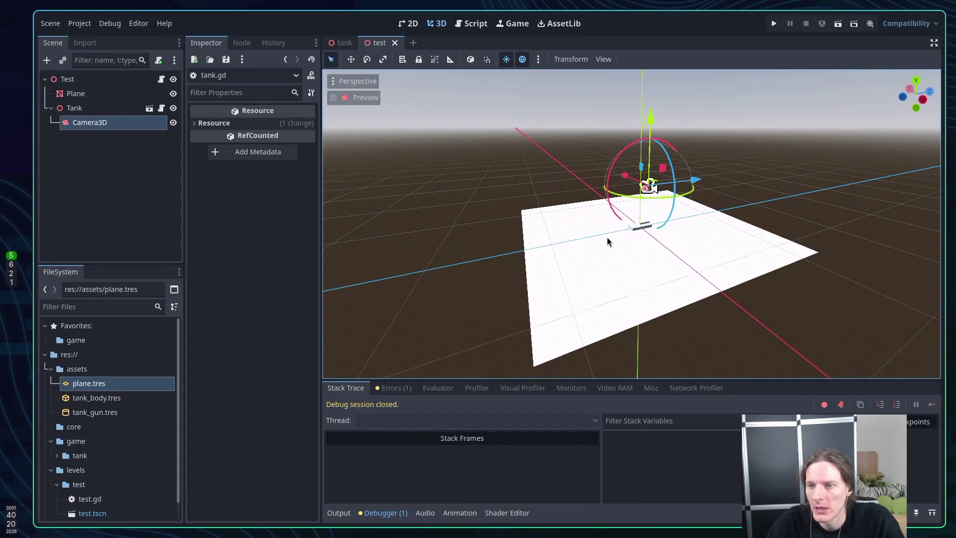
Turn off the floating game workspace, rerun the game inside the editor, and stop it
left_click(773, 24)
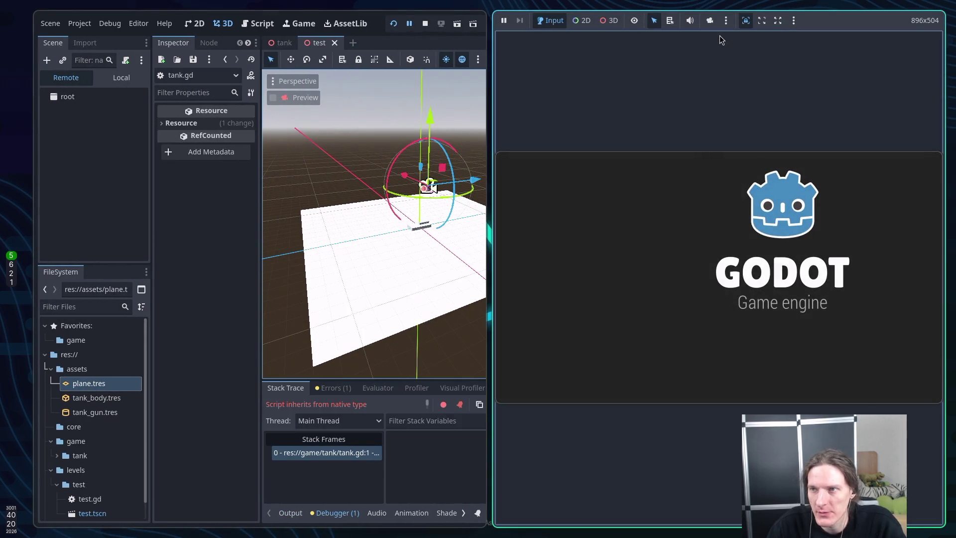
left_click(794, 20)
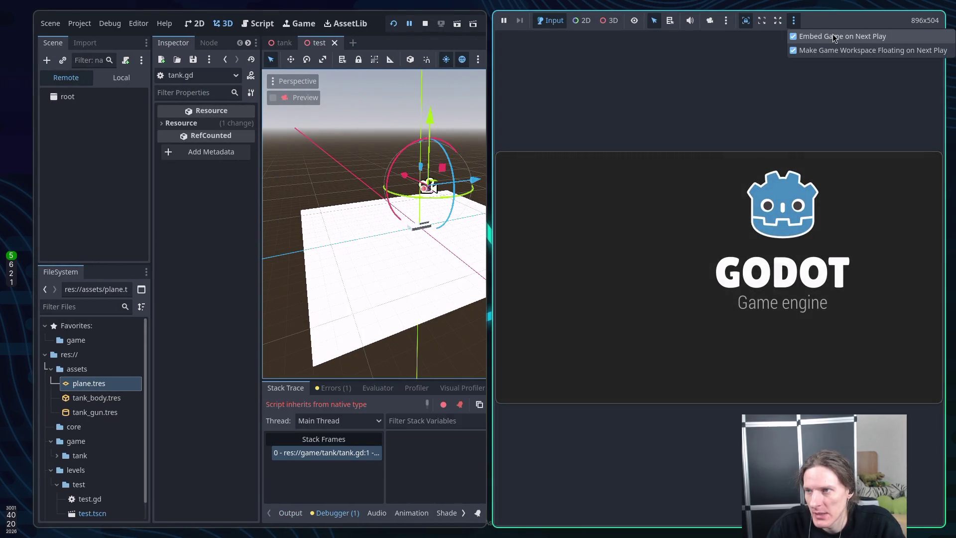
left_click(865, 53)
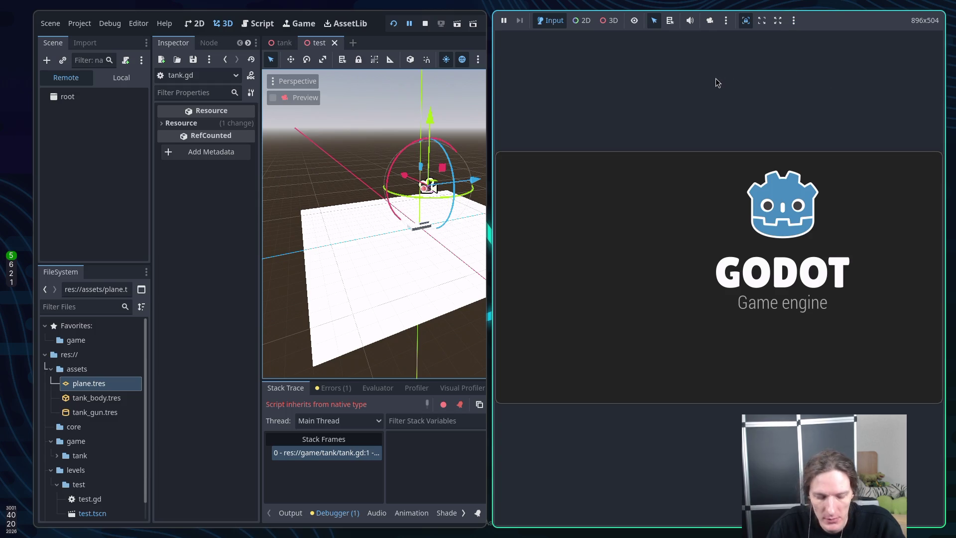
left_click(425, 24)
key("F5")
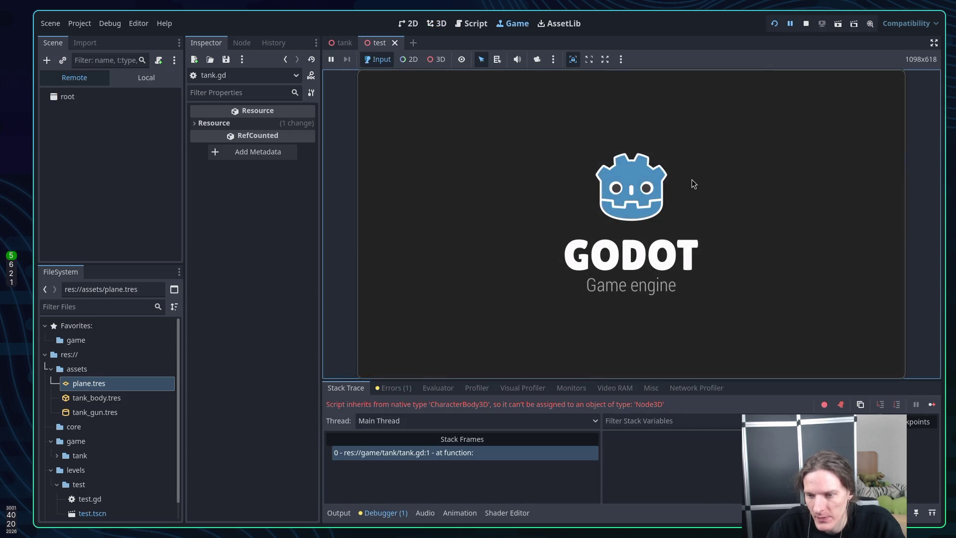
left_click(806, 25)
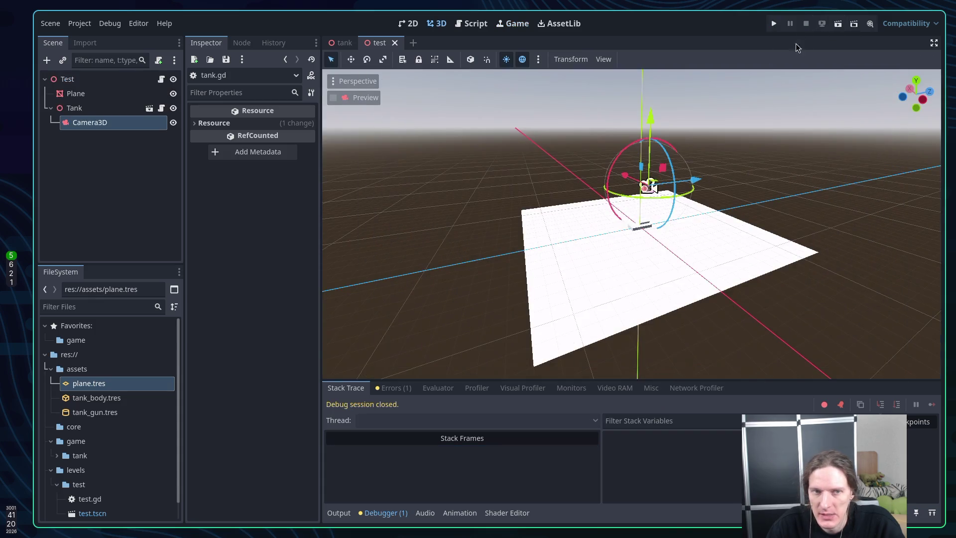
In tank.tscn, change the Tank root node's type to CharacterBody3D and save
left_click(109, 148)
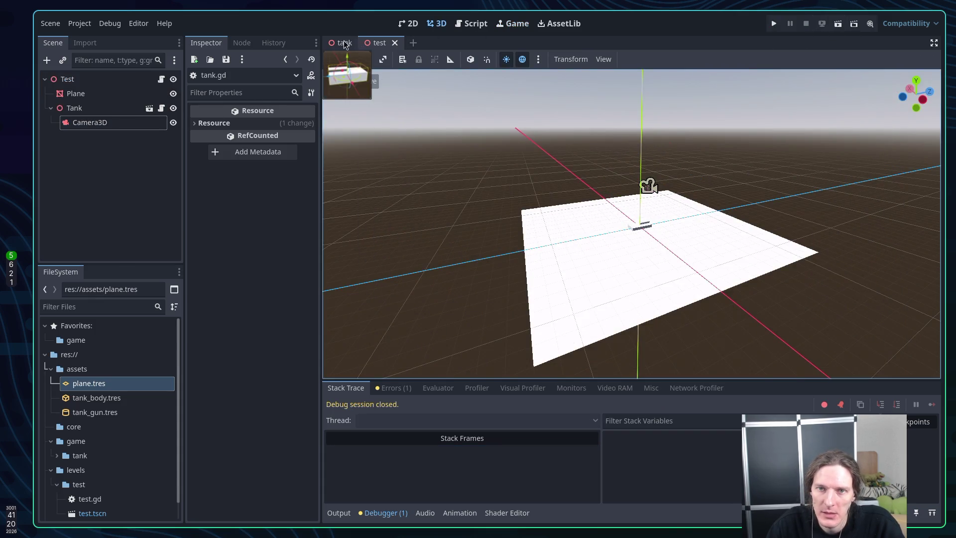
left_click(343, 42)
right_click(73, 81)
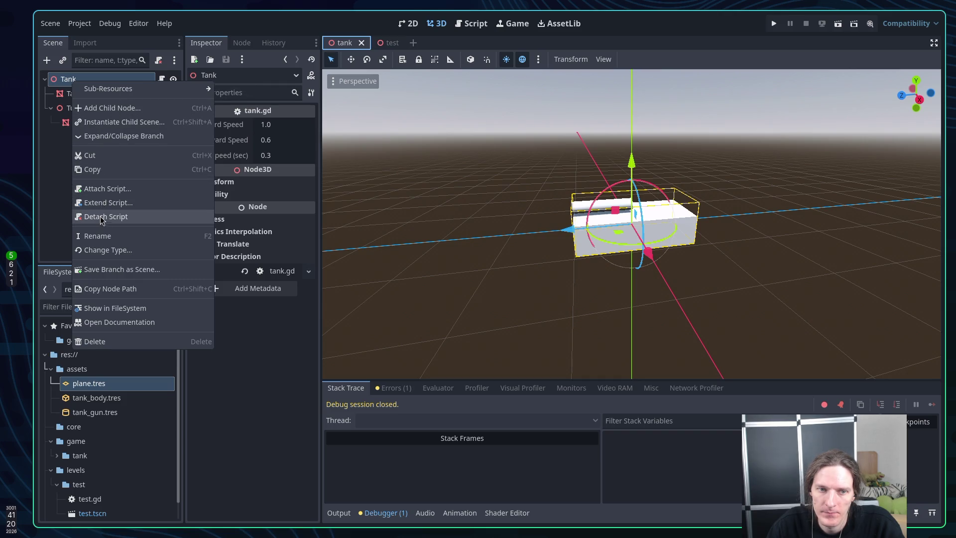
left_click(95, 250)
type("chara")
key("Return")
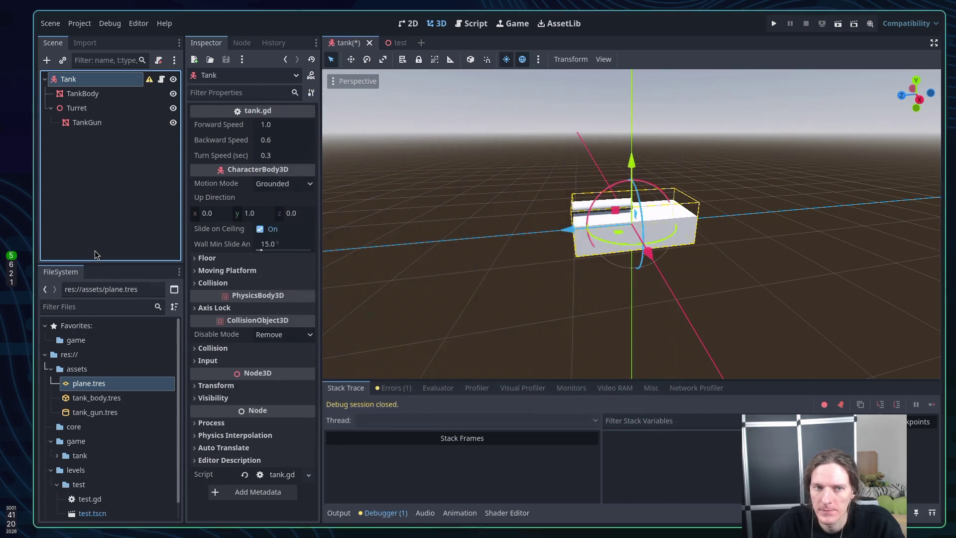
key("ctrl+s")
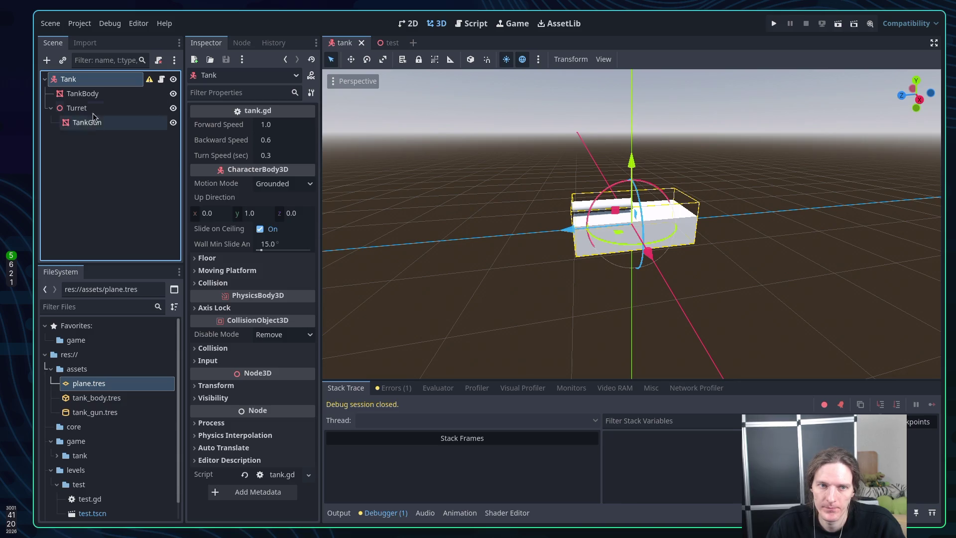
right_click(80, 79)
Add a CollisionShape3D above TankBody under Tank and give it a new BoxShape3D
left_click(101, 103)
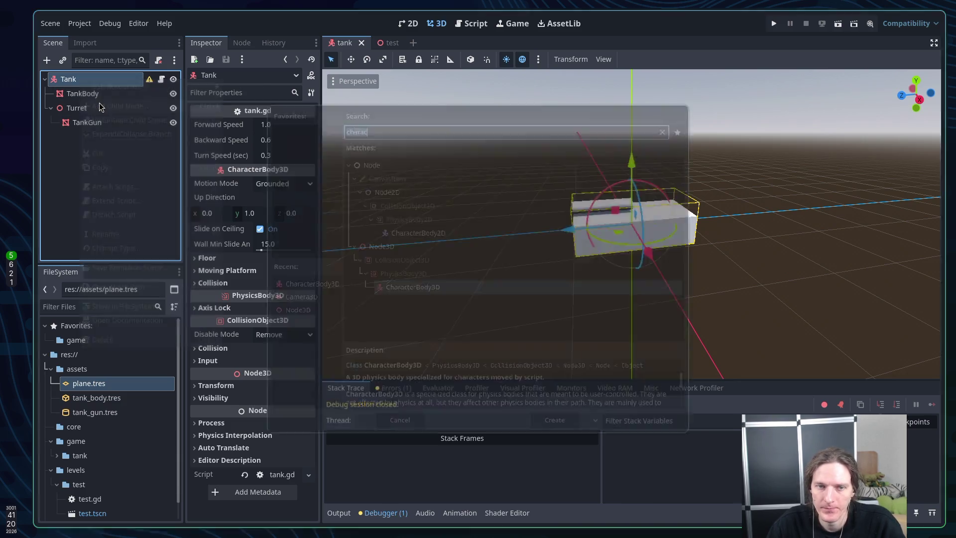
type("colli")
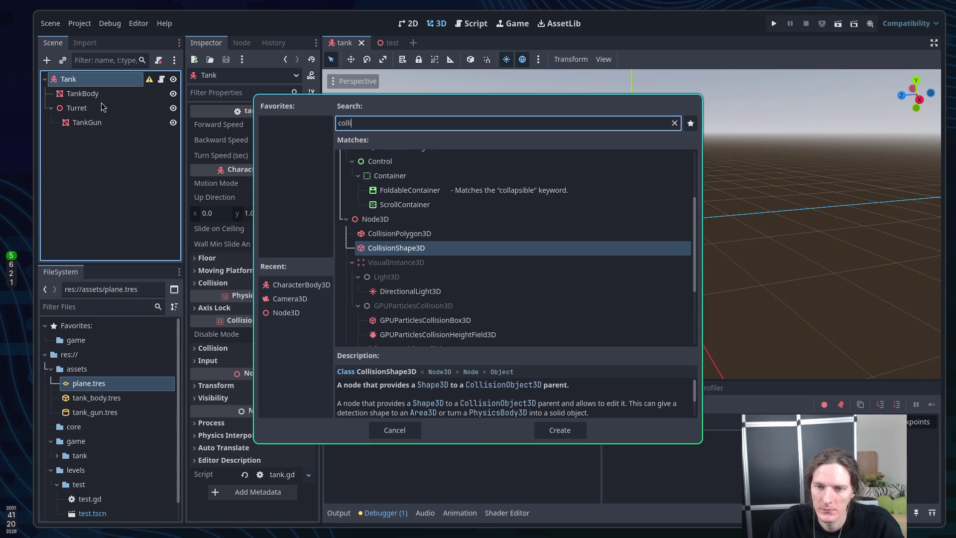
key("Return")
left_click_drag(111, 137, 98, 88)
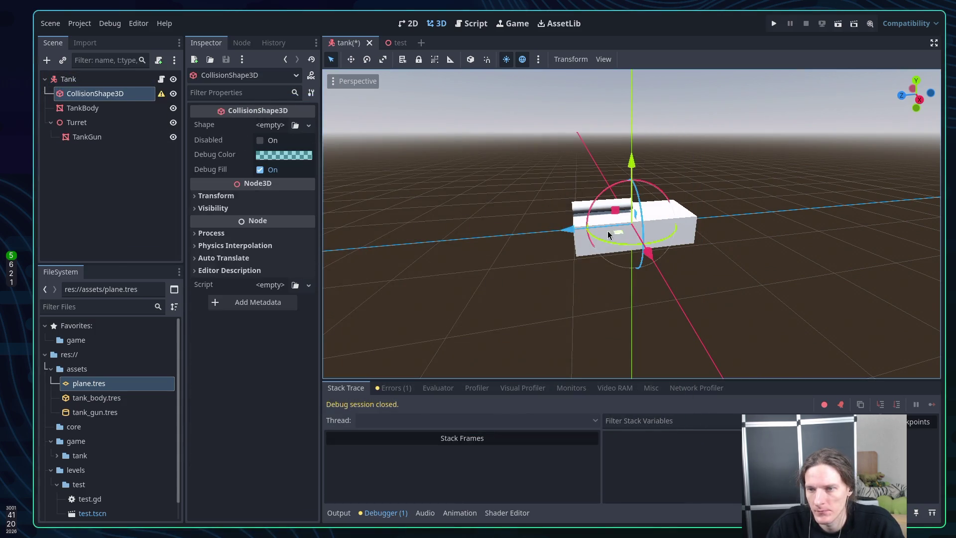
left_click(270, 125)
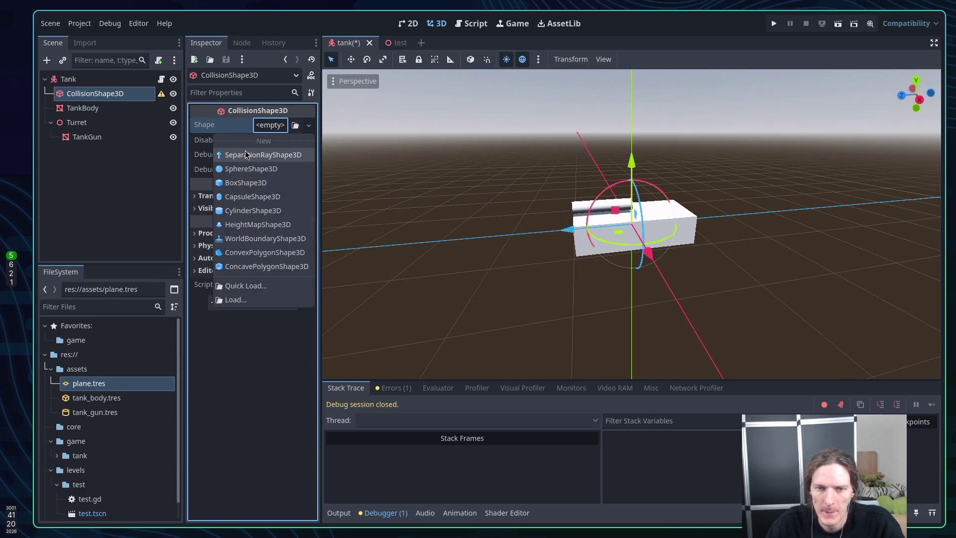
left_click(238, 184)
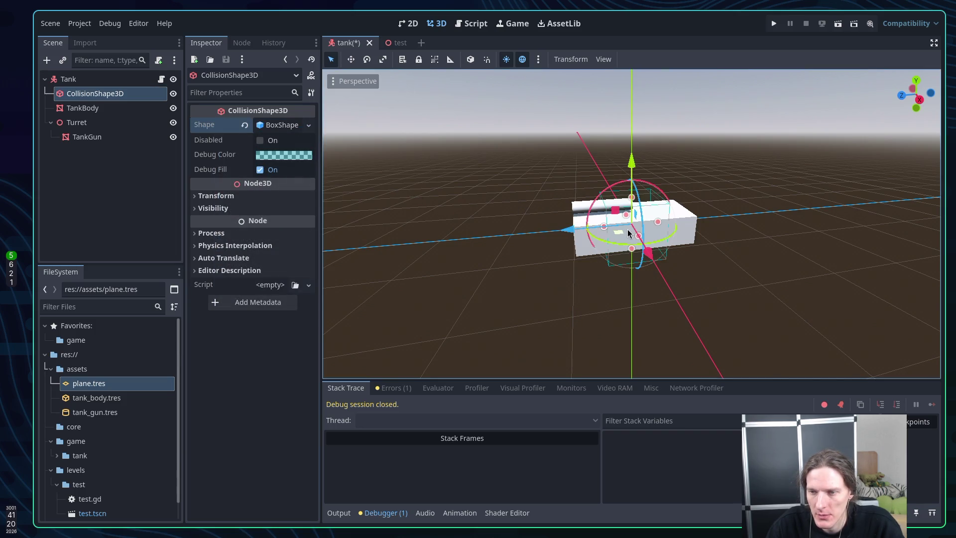
Lengthen the collision box along Z, center it over the tank, and save
scroll(627, 233, "up", 5)
scroll(628, 282, "down", 2)
mouse_move(670, 219)
left_mouse_down()
mouse_move(739, 211)
mouse_move(678, 220)
mouse_move(706, 217)
left_mouse_up()
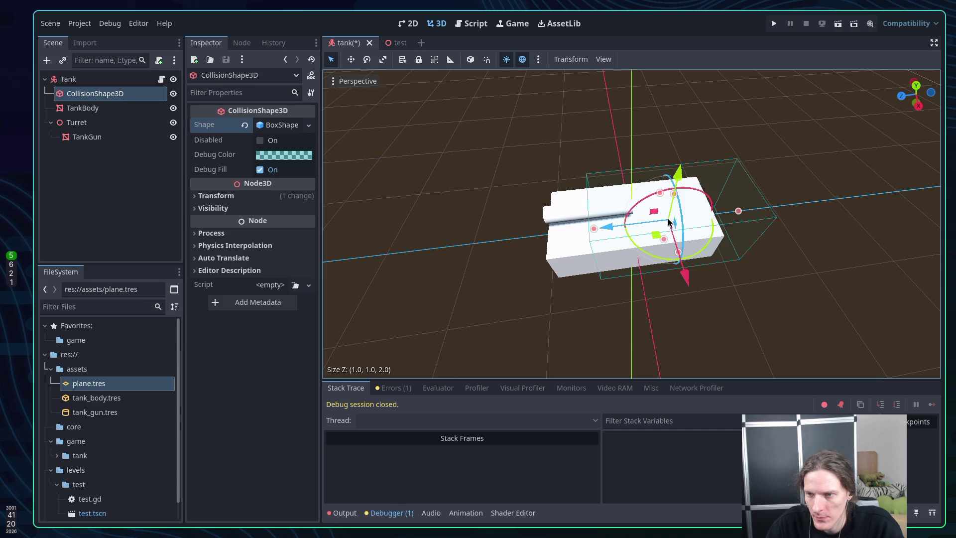
mouse_move(611, 227)
left_mouse_down()
mouse_move(561, 227)
mouse_move(584, 232)
left_mouse_up()
mouse_move(679, 271)
left_mouse_down()
mouse_move(693, 228)
mouse_move(713, 234)
mouse_move(675, 243)
left_mouse_up()
left_click_drag(586, 223, 584, 244)
left_click_drag(661, 219, 616, 233)
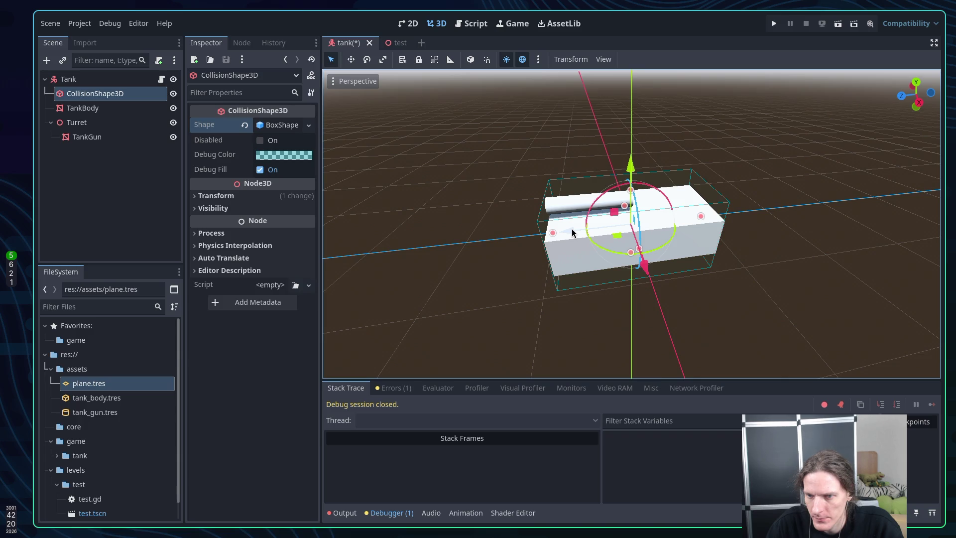
left_click_drag(572, 229, 574, 230)
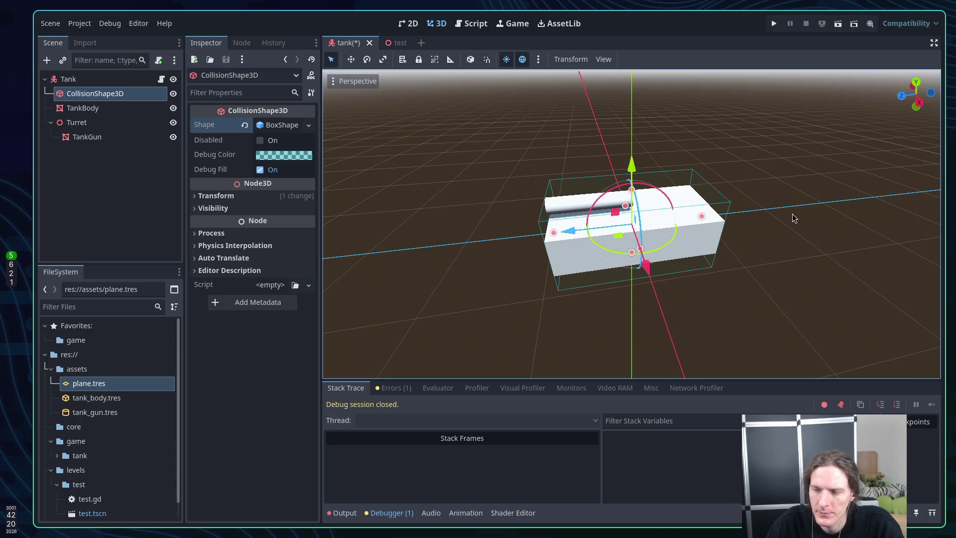
key("ctrl+s")
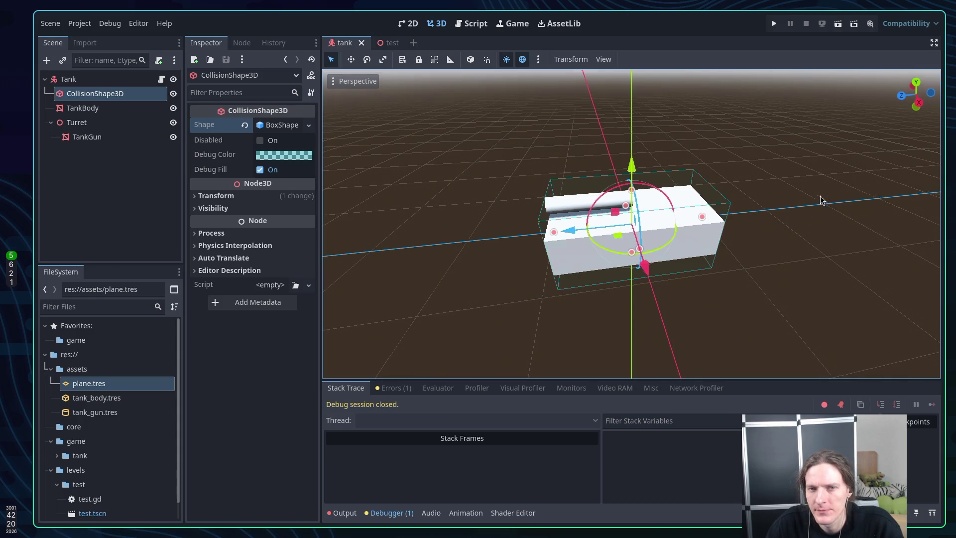
Raise the box and shrink its height to fit the tank (1.0 × 0.757 × 2.0), then save
left_click_drag(822, 197, 769, 217)
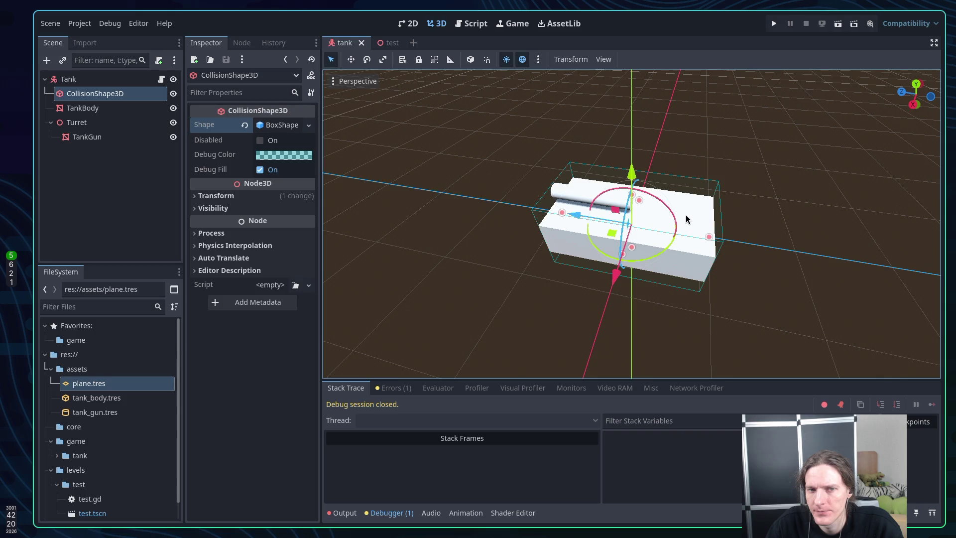
left_click_drag(686, 219, 642, 168)
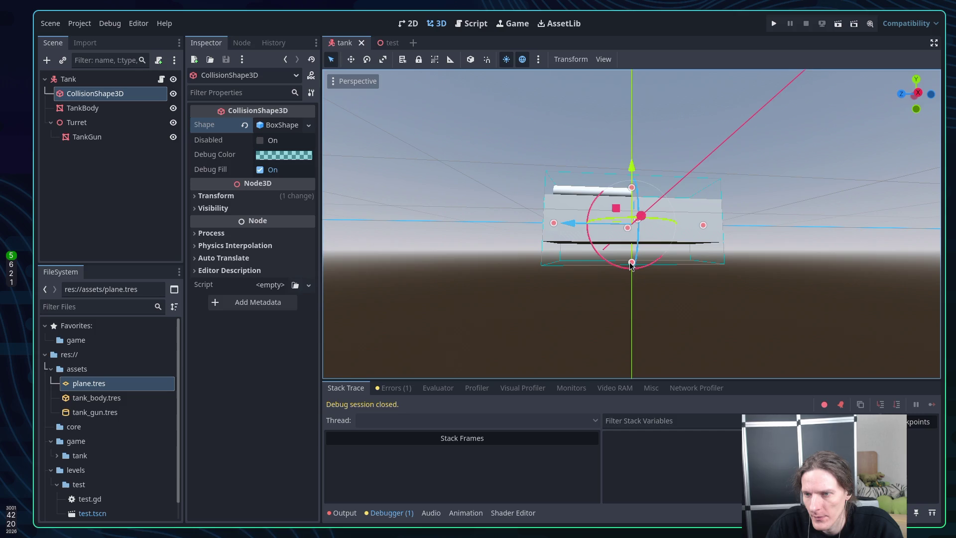
mouse_move(631, 166)
left_mouse_down()
mouse_move(631, 149)
mouse_move(631, 169)
left_mouse_up()
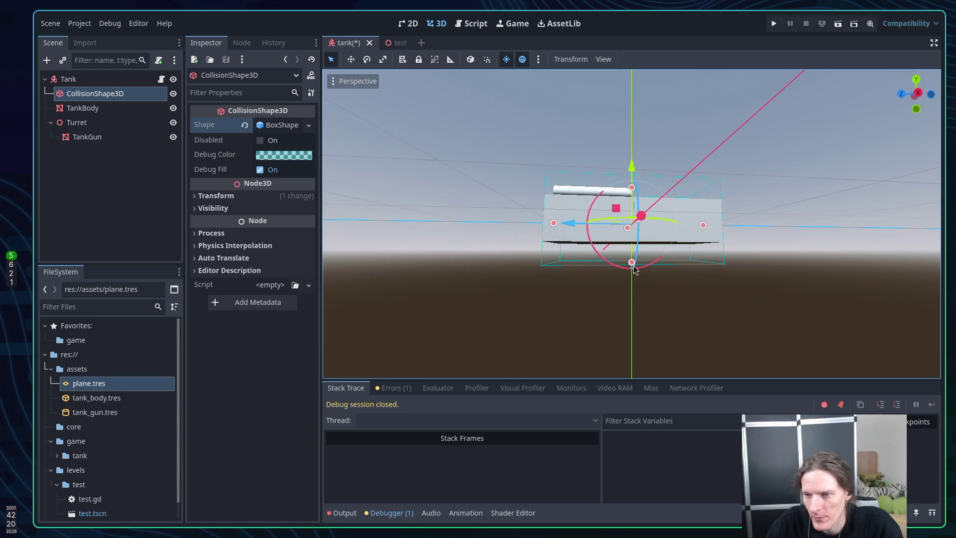
mouse_move(631, 263)
left_mouse_down()
mouse_move(630, 245)
mouse_move(697, 219)
mouse_move(744, 238)
mouse_move(738, 277)
mouse_move(604, 321)
mouse_move(620, 214)
left_mouse_up()
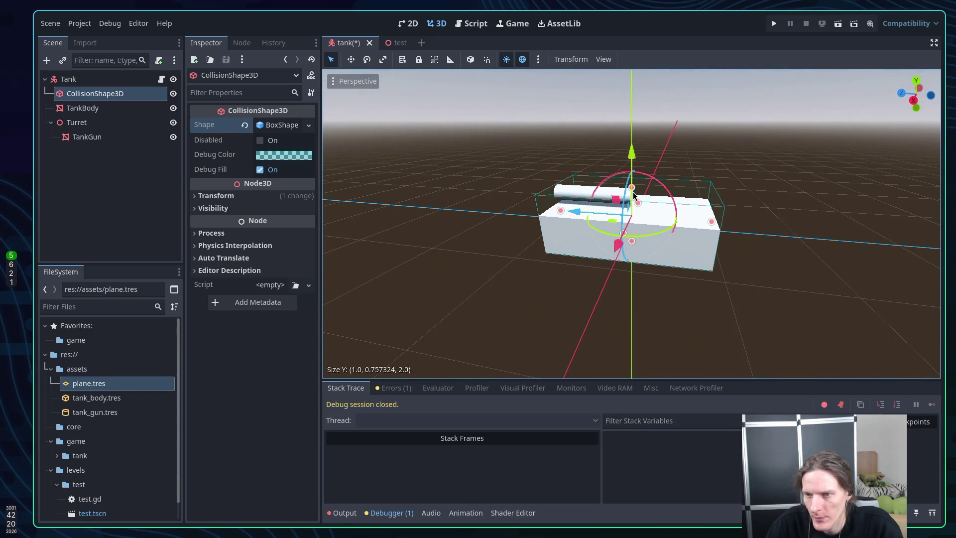
key("ctrl+s")
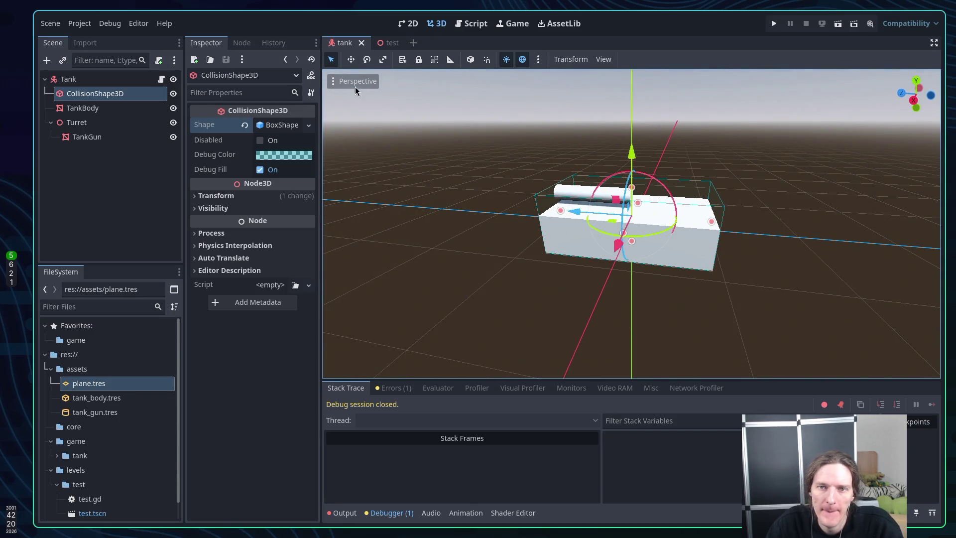
left_click(75, 79)
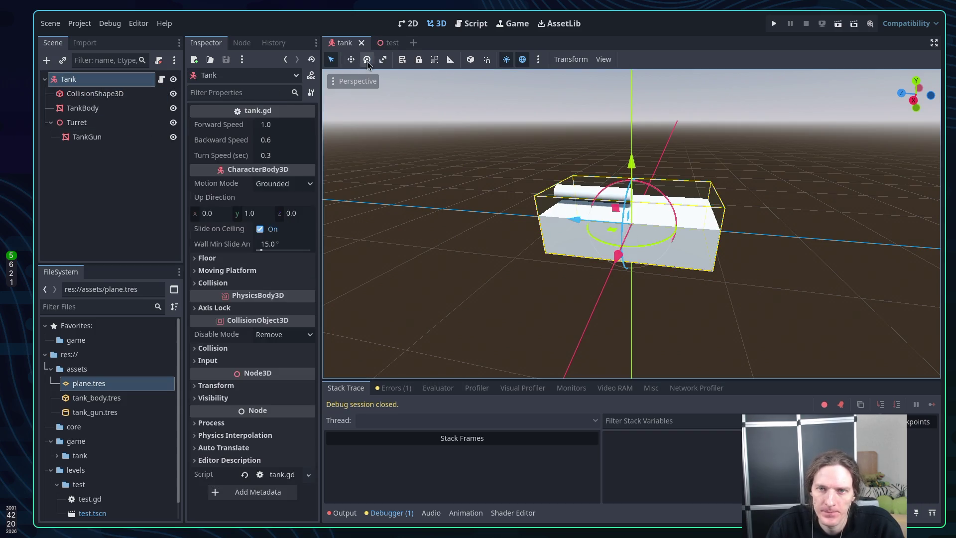
Run the test scene, expand Test and Tank in the Remote tree to find CollisionShape3D, then stop
left_click(390, 46)
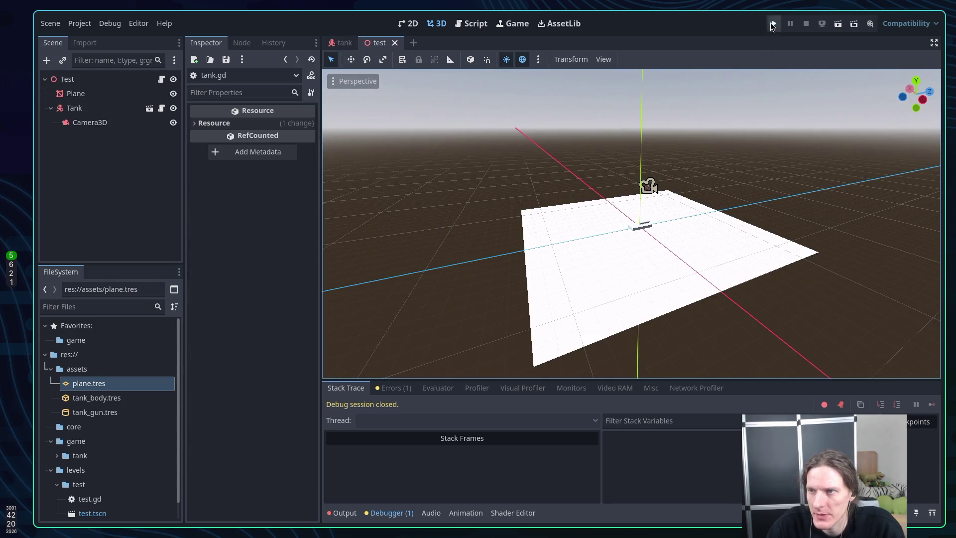
left_click(772, 24)
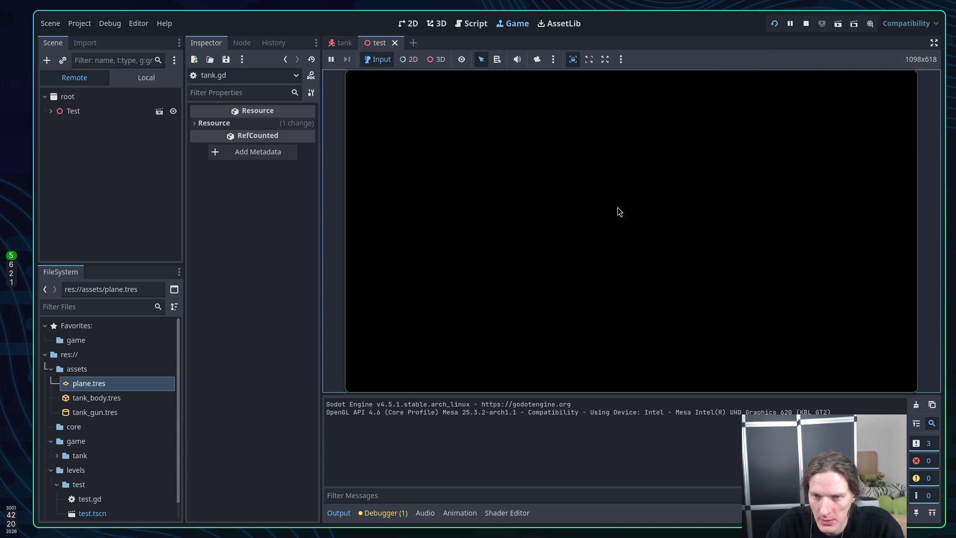
left_click(52, 112)
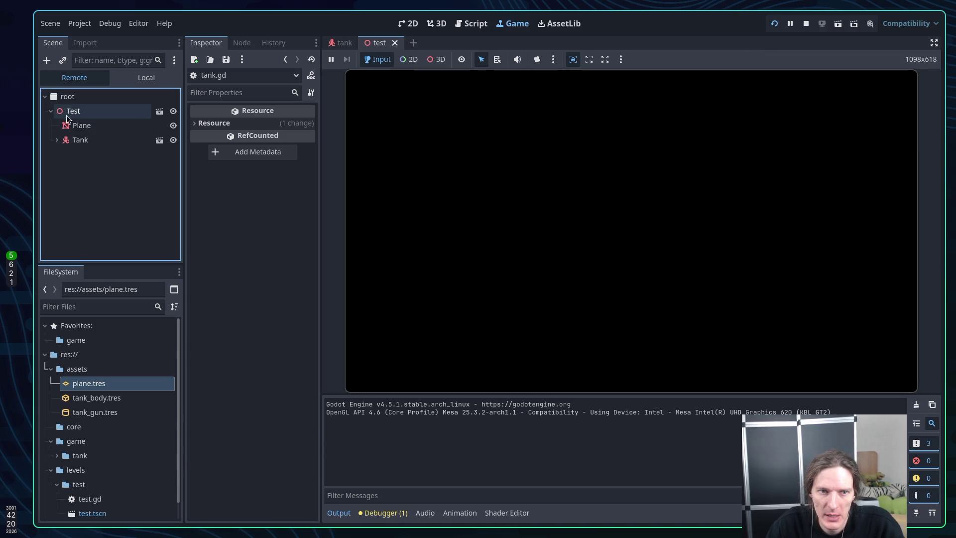
left_click(57, 140)
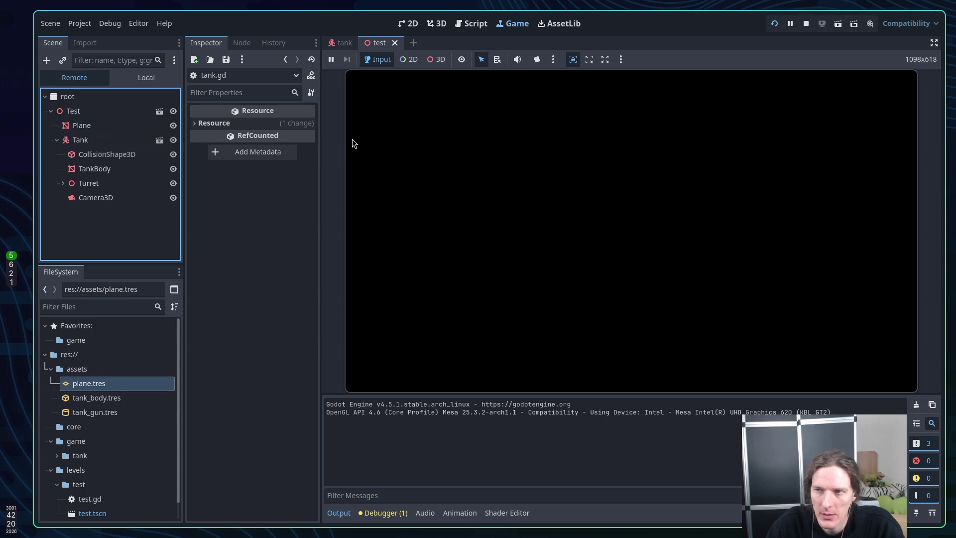
left_click(806, 24)
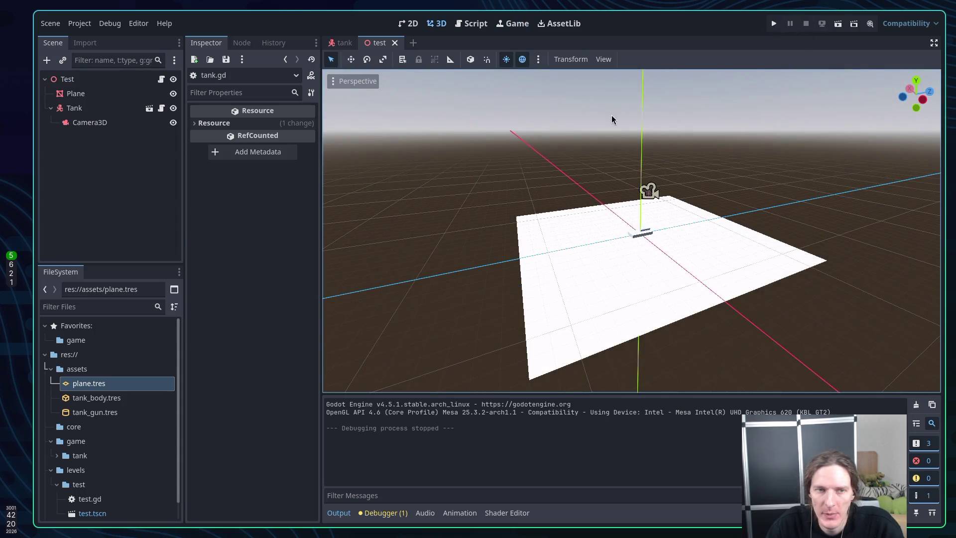
left_click(67, 78)
Add a DirectionalLight3D as a child of Test and save the test scene
right_click(68, 81)
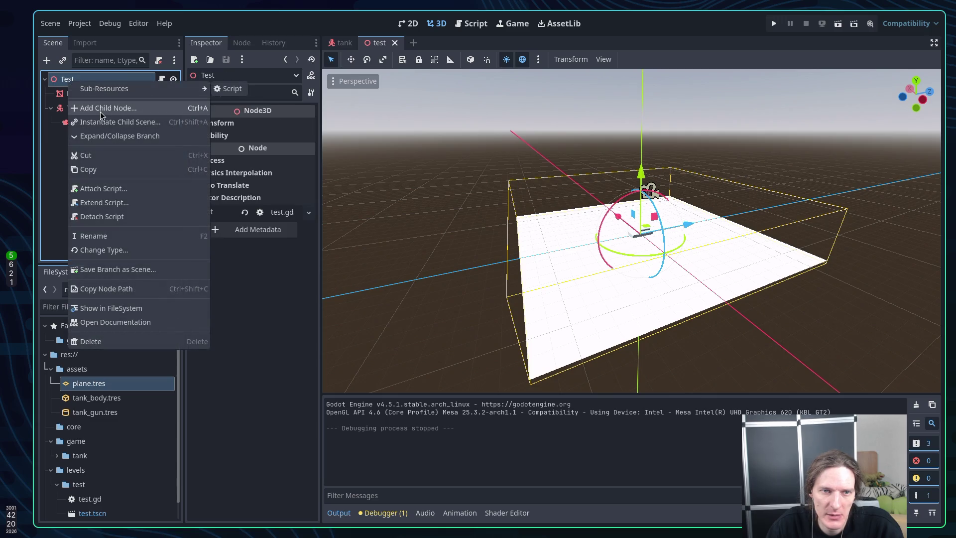
left_click(100, 108)
type("l")
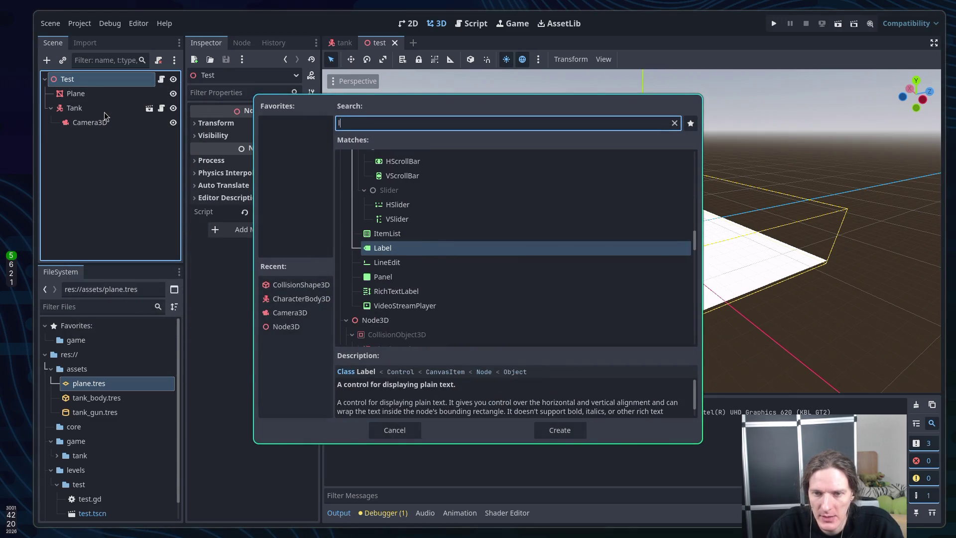
key("BackSpace")
type("light")
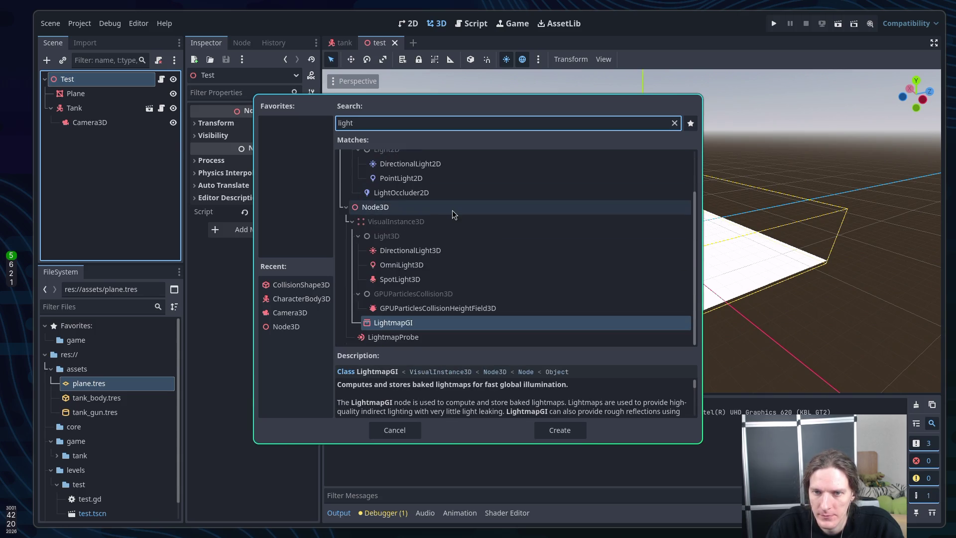
left_click(444, 244)
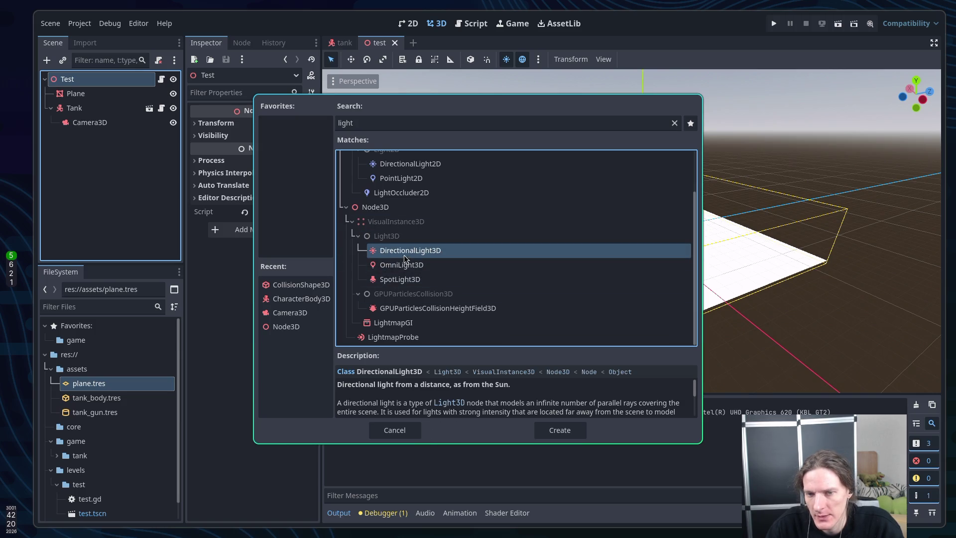
left_click(557, 432)
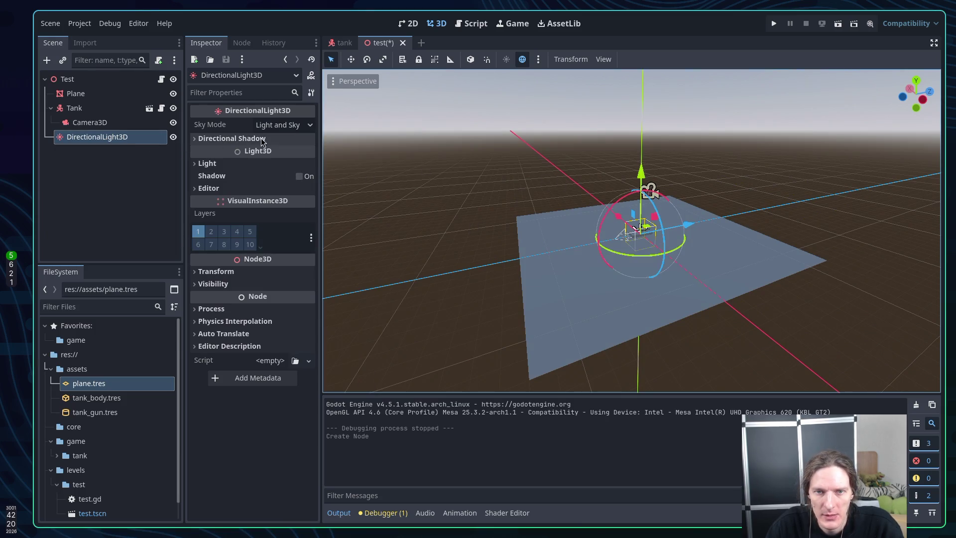
key("ctrl+s")
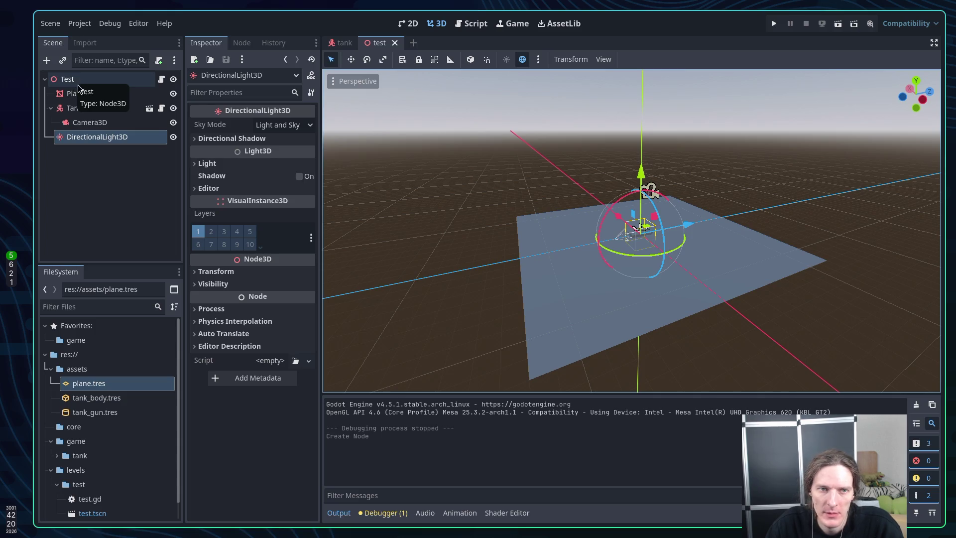
Create a SpotLight3D, parent it to Tank beside Camera3D, and run the game
left_click(47, 61)
type("li")
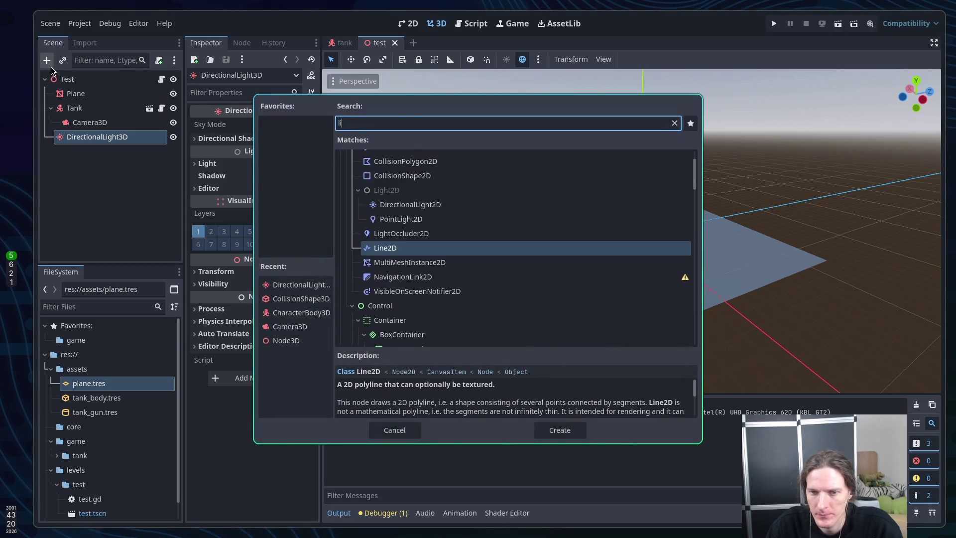
type("ght")
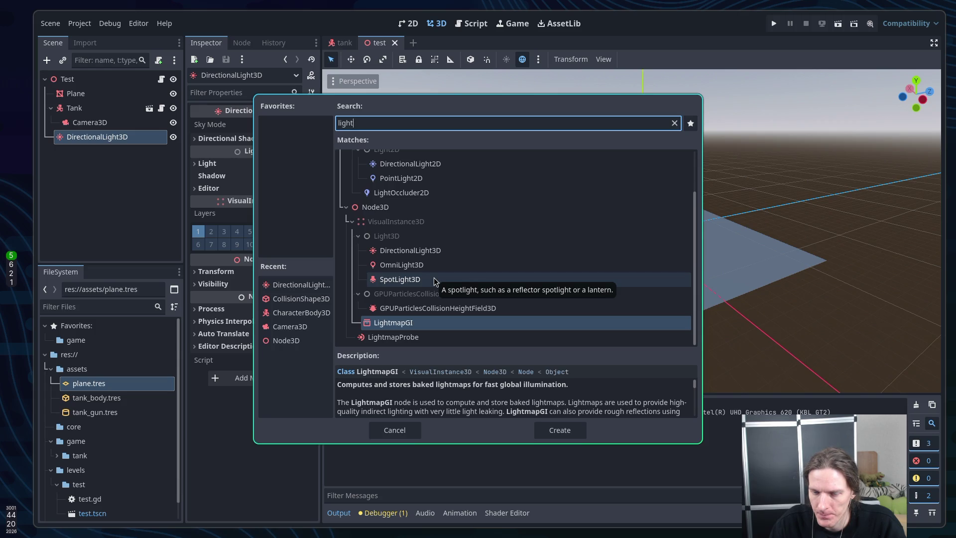
left_click(434, 279)
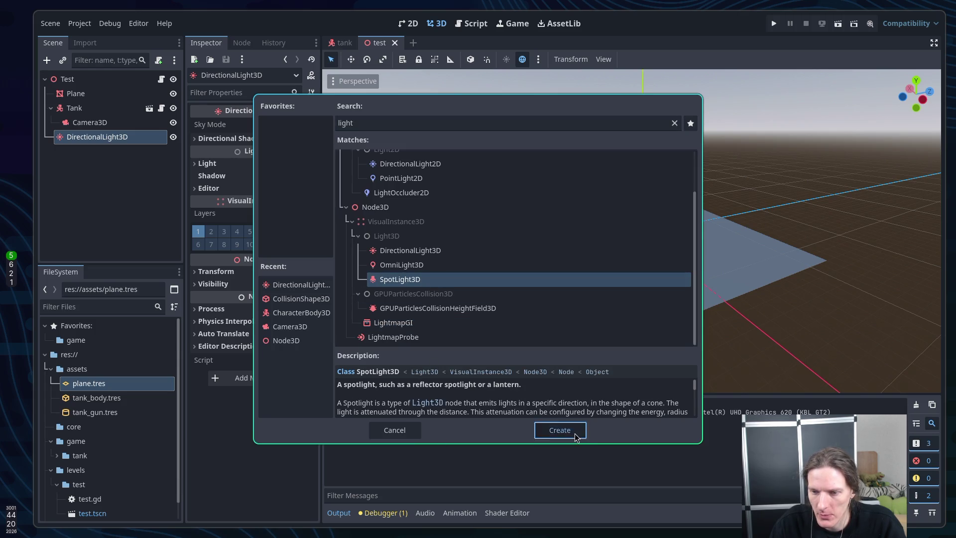
left_click(575, 431)
left_click_drag(91, 152, 87, 131)
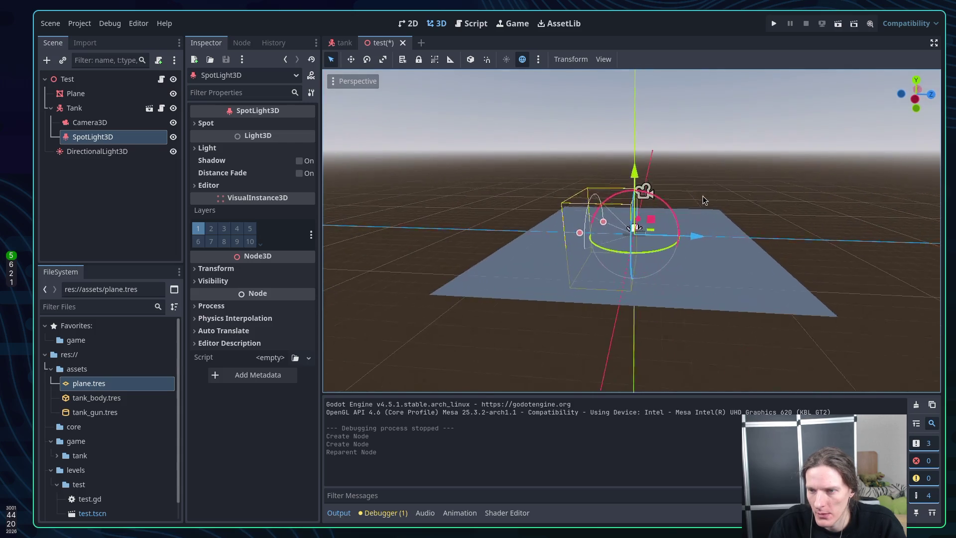
left_click(774, 24)
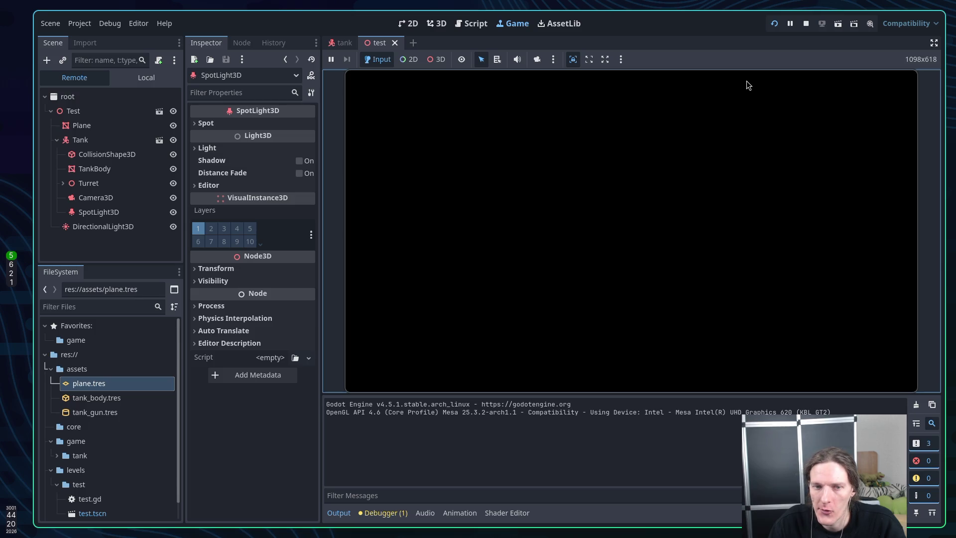
Inspect Tank and Plane in the running game's Remote tree, then stop the game
left_click(483, 143)
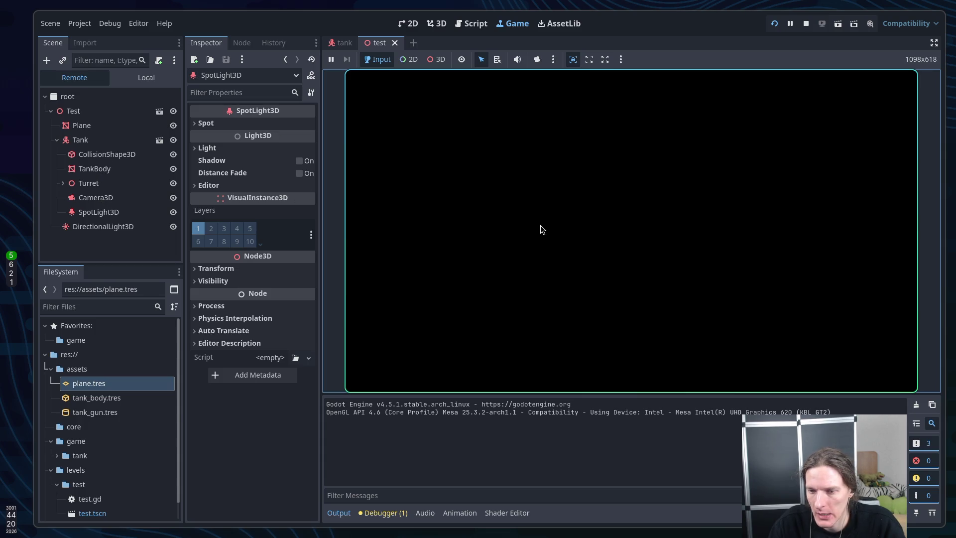
left_click(80, 141)
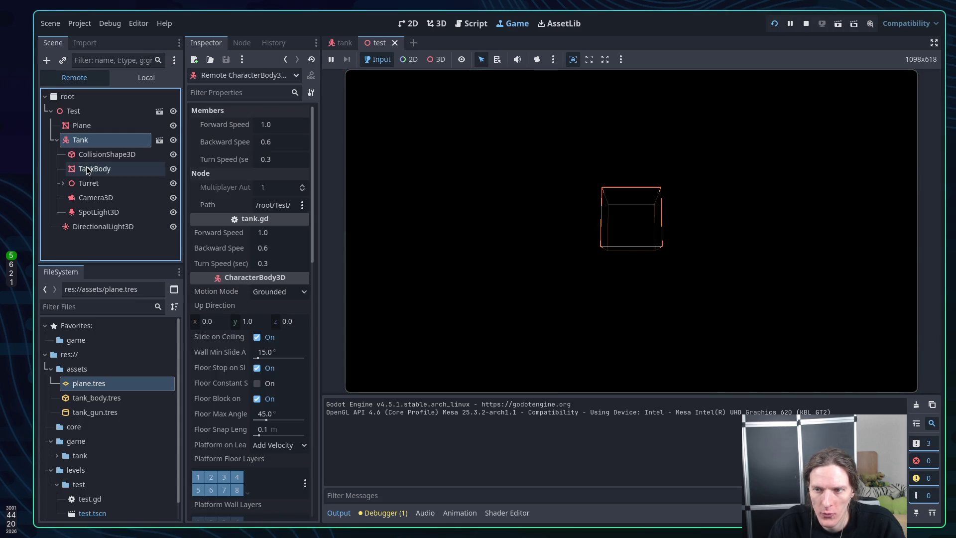
left_click(96, 129)
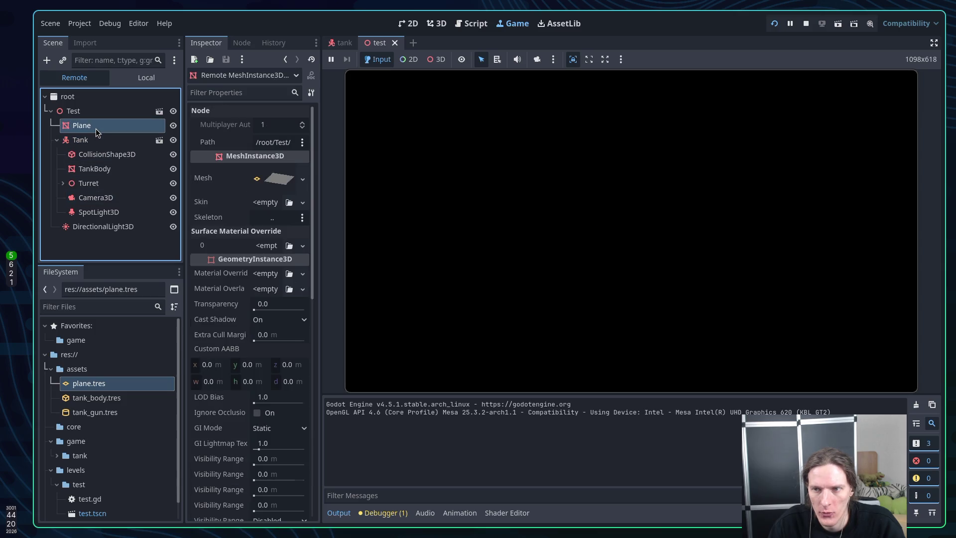
left_click(806, 24)
left_click(75, 95)
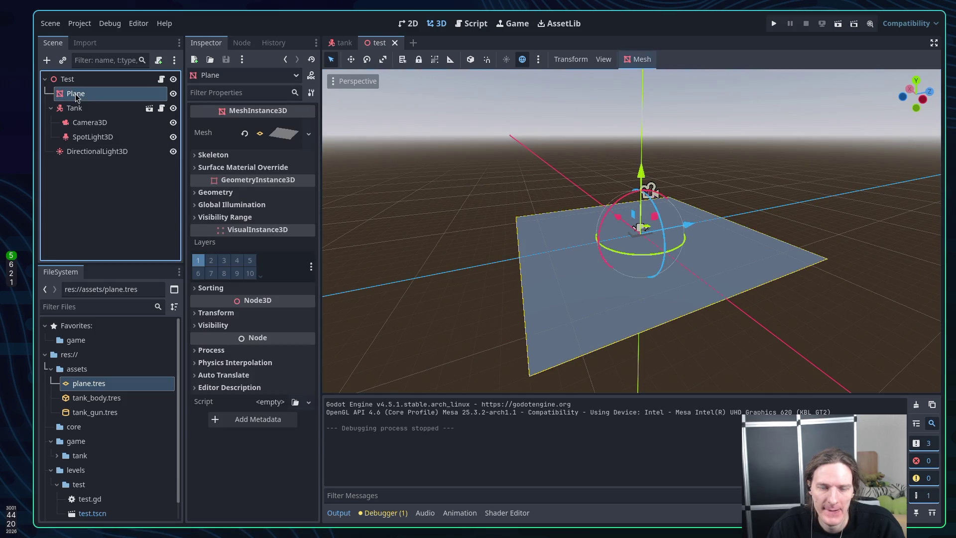
Add a GridMap node under Test by searching 'grid', leaving its Mesh Library empty
left_click(68, 79)
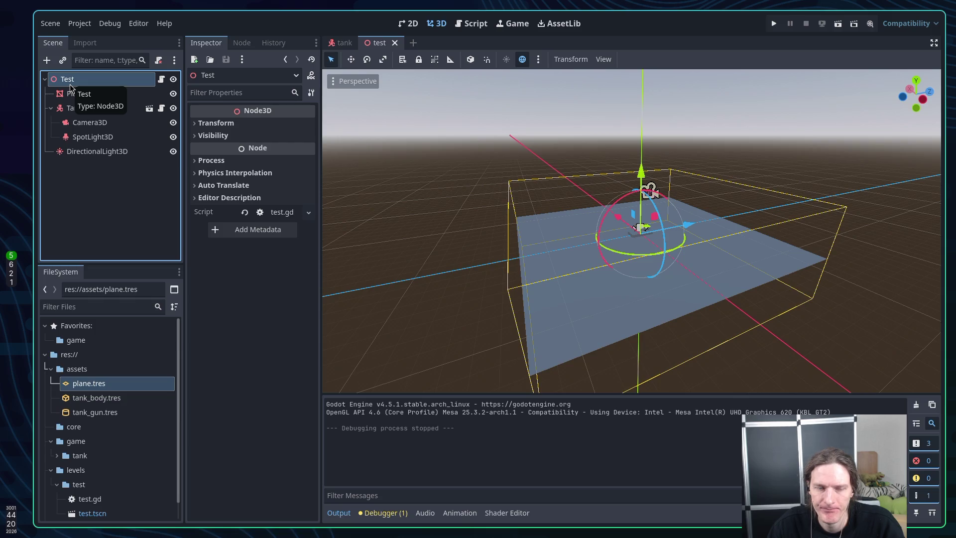
right_click(70, 86)
left_click(55, 195)
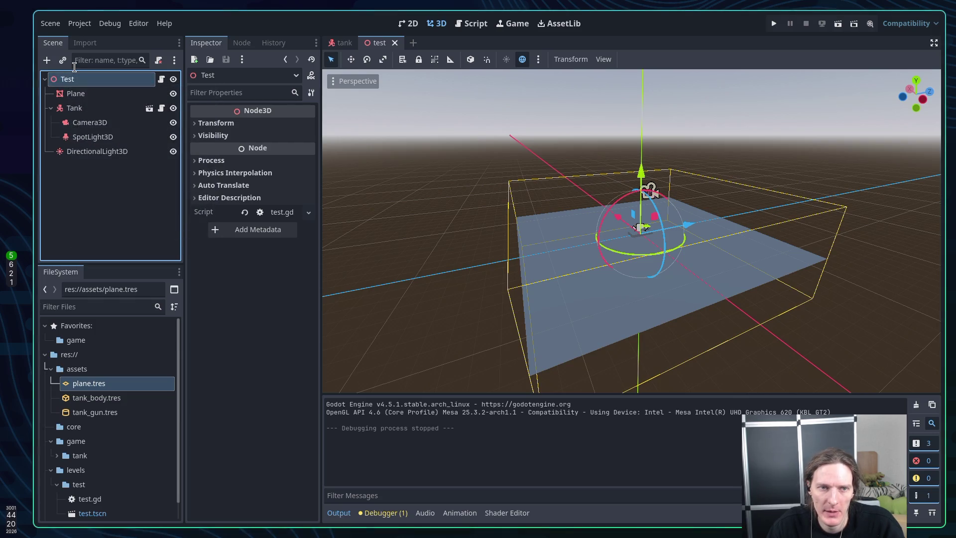
right_click(72, 83)
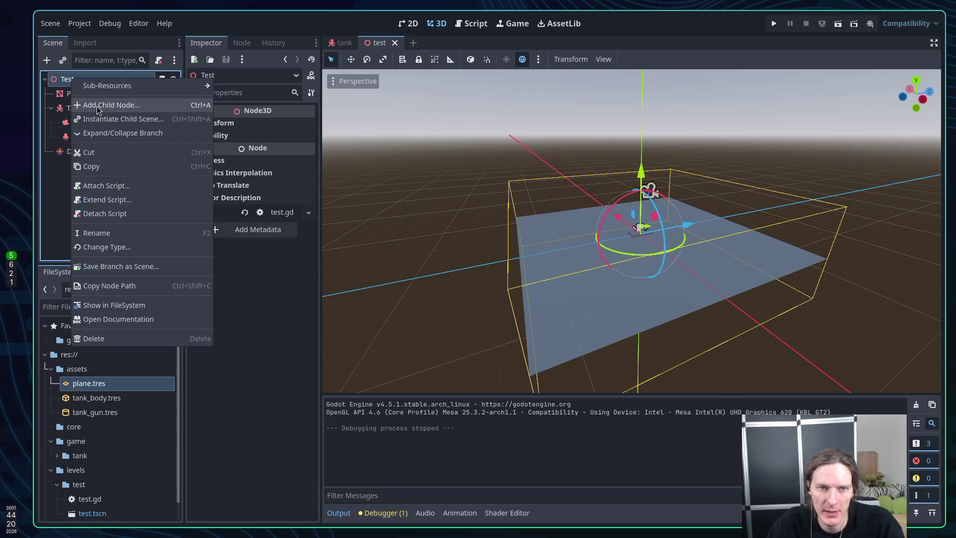
left_click(96, 106)
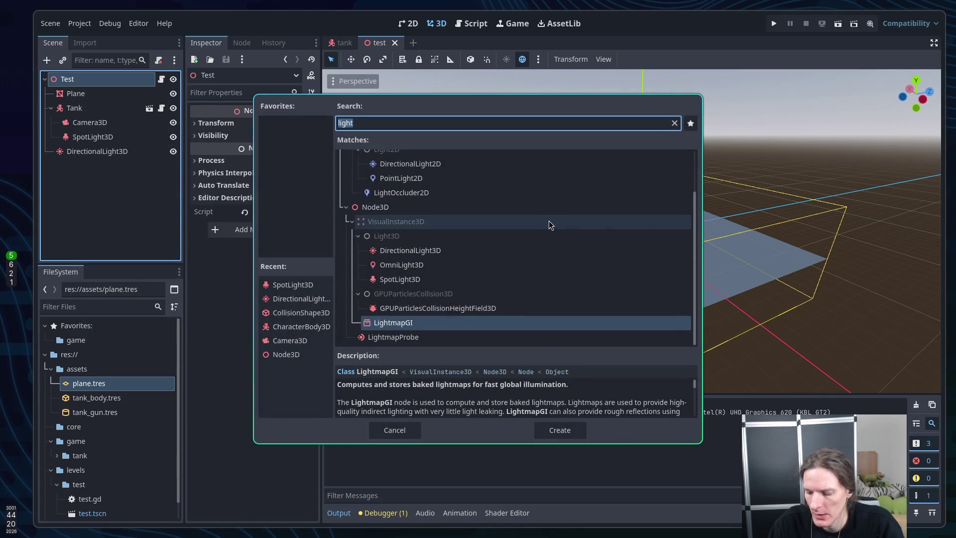
type("grid")
key("Return")
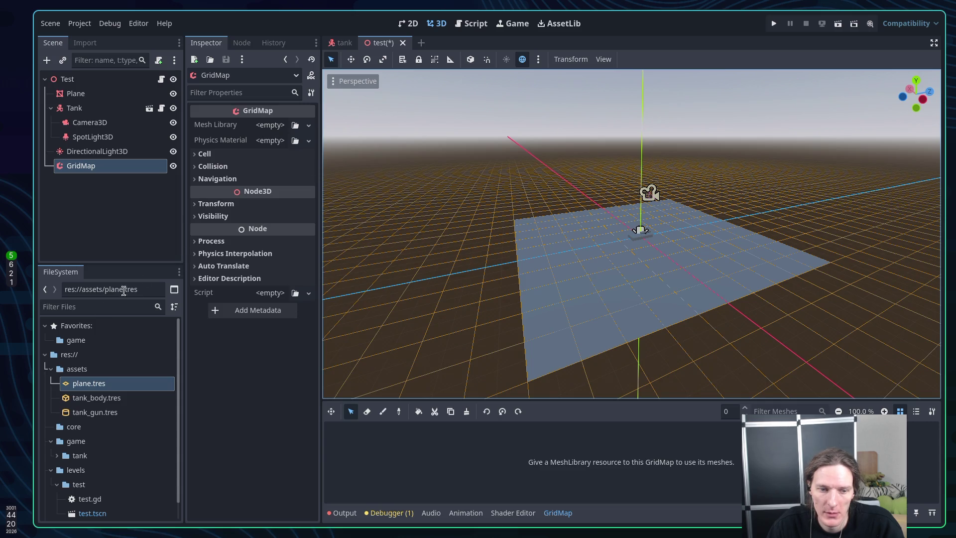
scroll(100, 393, "down", 1)
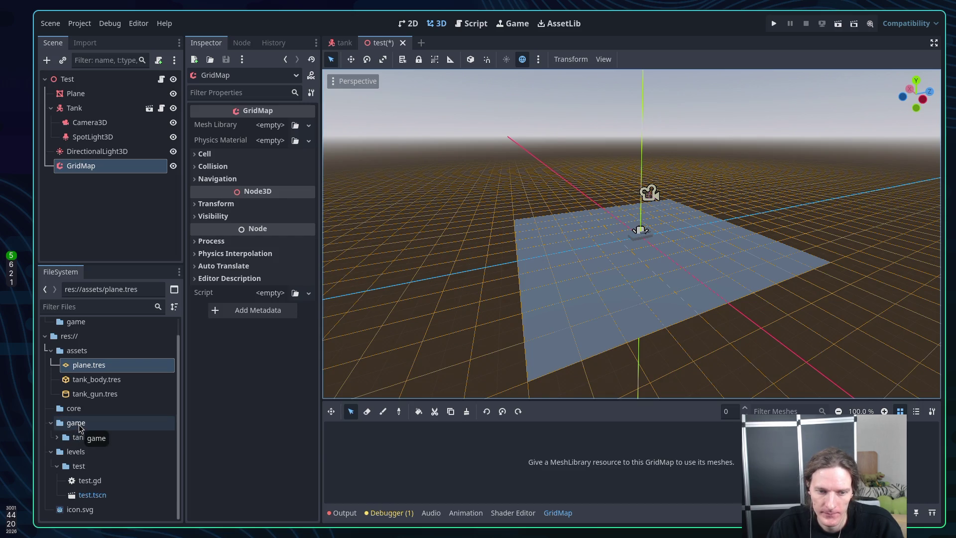
right_click(85, 468)
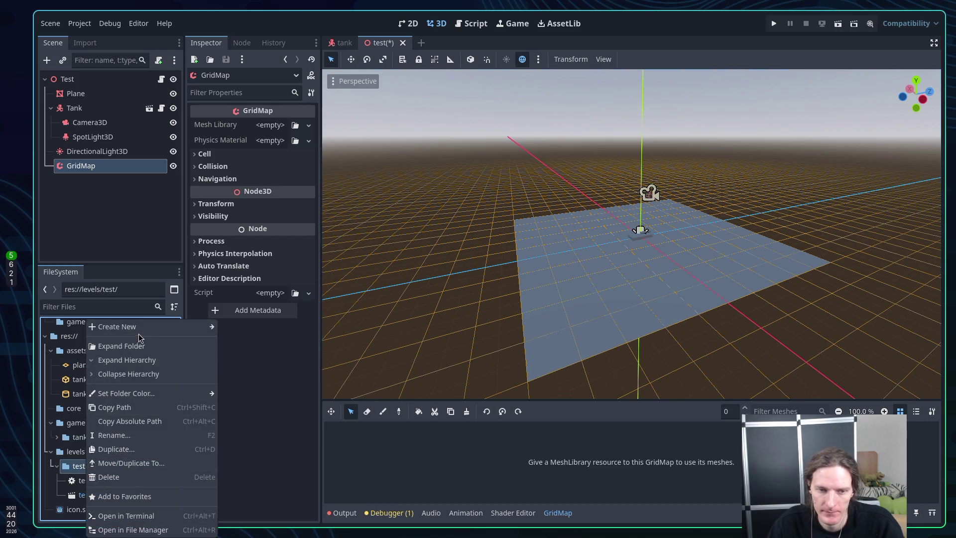
Create a new MeshLibrary resource in the folder and save it as test.tres
mouse_move(135, 325)
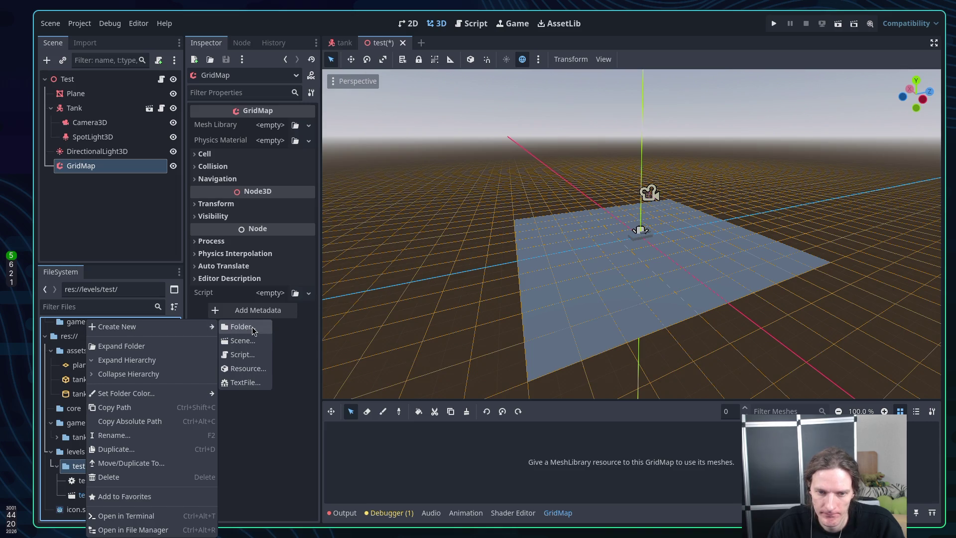
left_click(247, 368)
type("mesh")
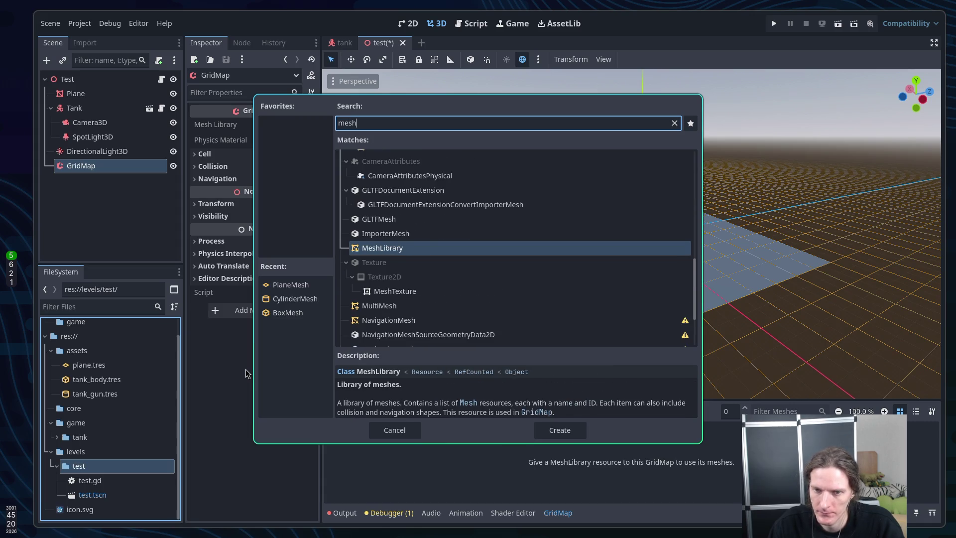
key("Return")
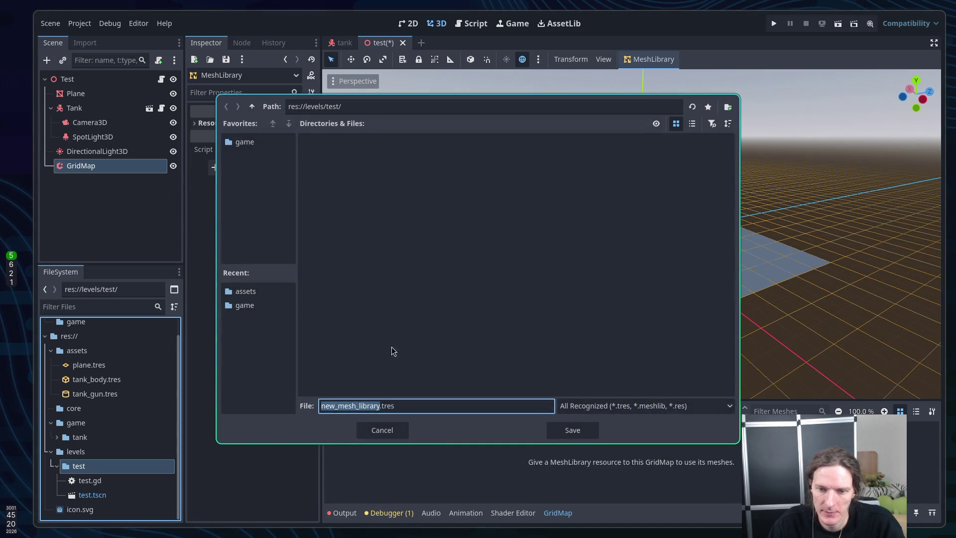
type("test_")
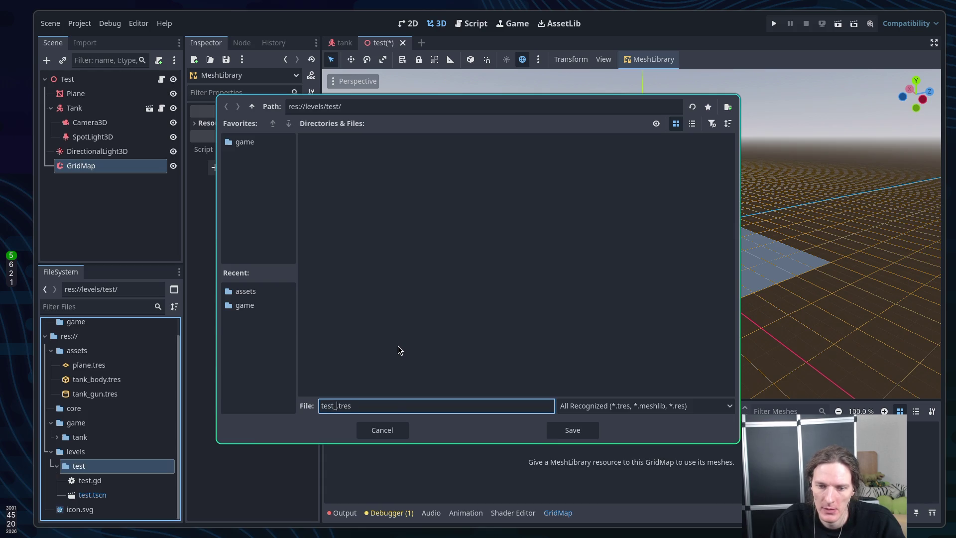
key("BackSpace")
key("Return")
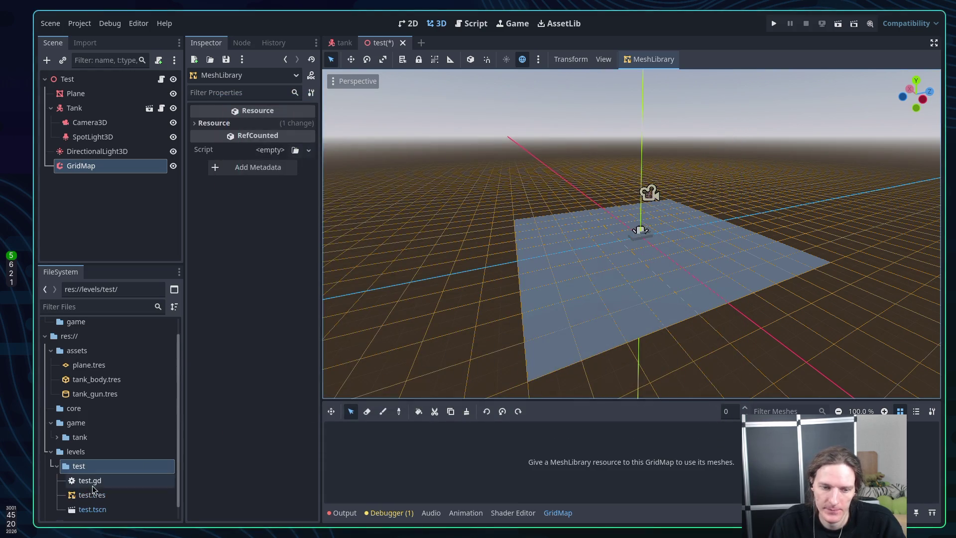
Inspect test.gd, test.tres and test.tscn in the FileSystem dock
left_click(86, 481)
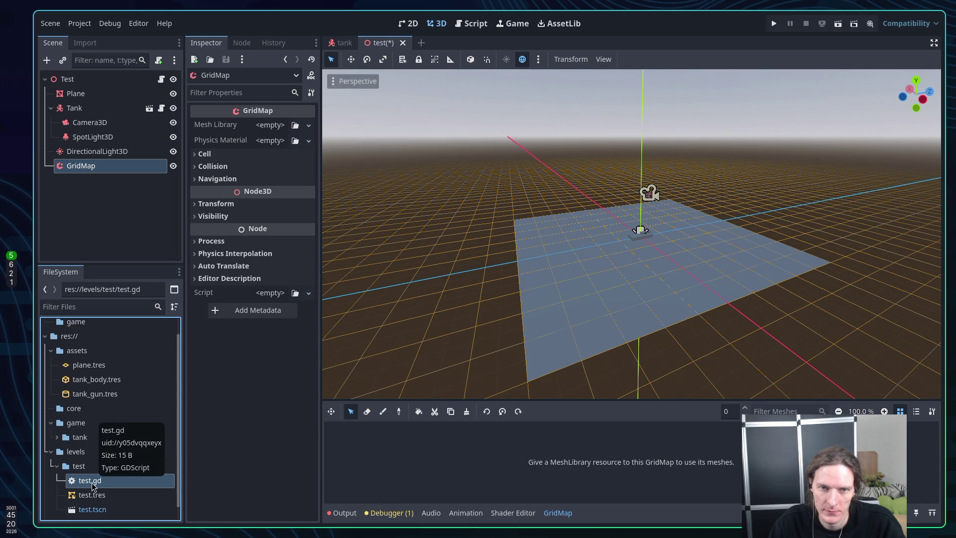
left_click(87, 495)
left_click(86, 486)
left_click(85, 486)
double_click(86, 502)
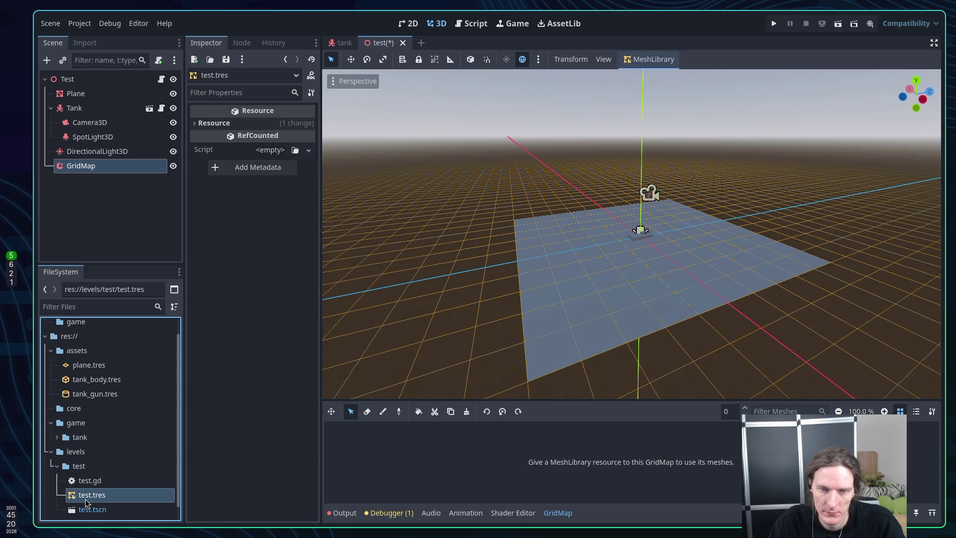
scroll(87, 502, "down", 1)
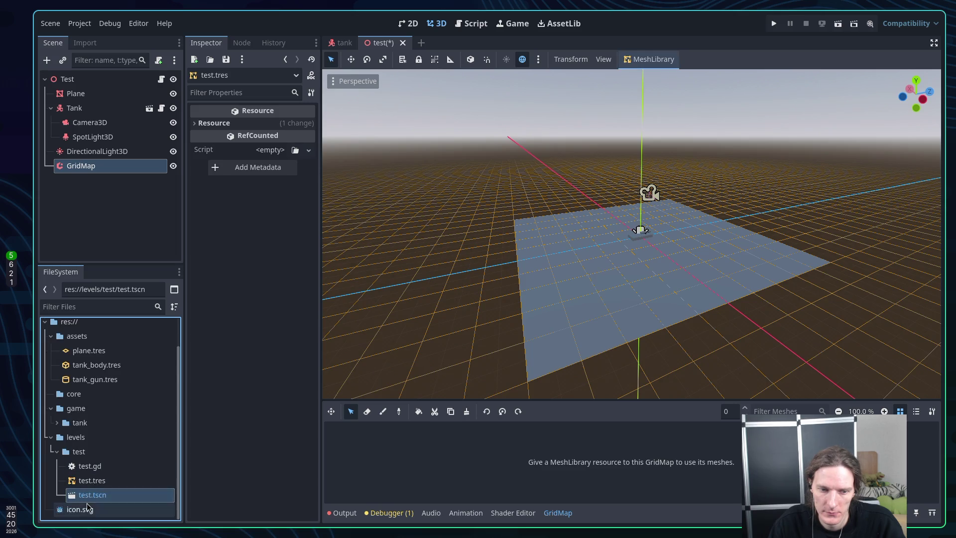
left_click(89, 468)
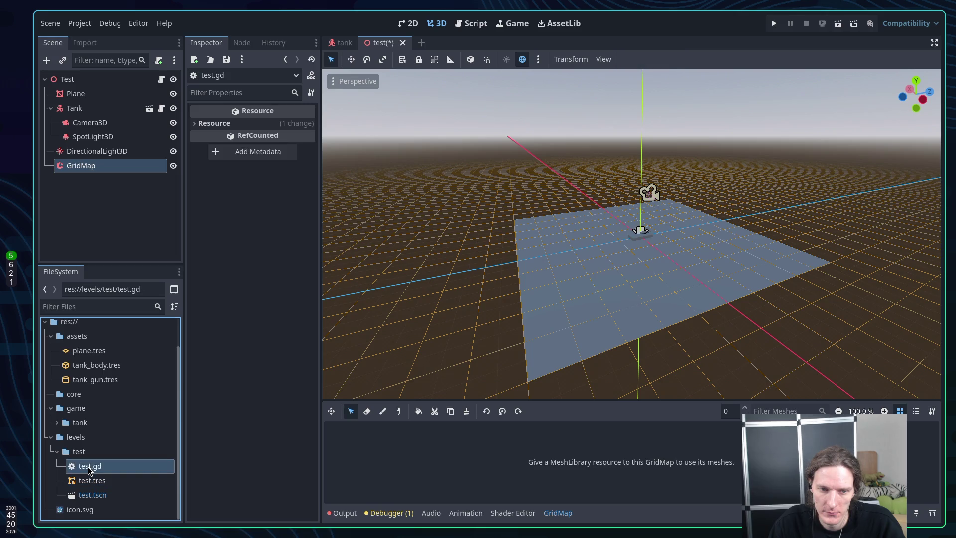
left_click(87, 481)
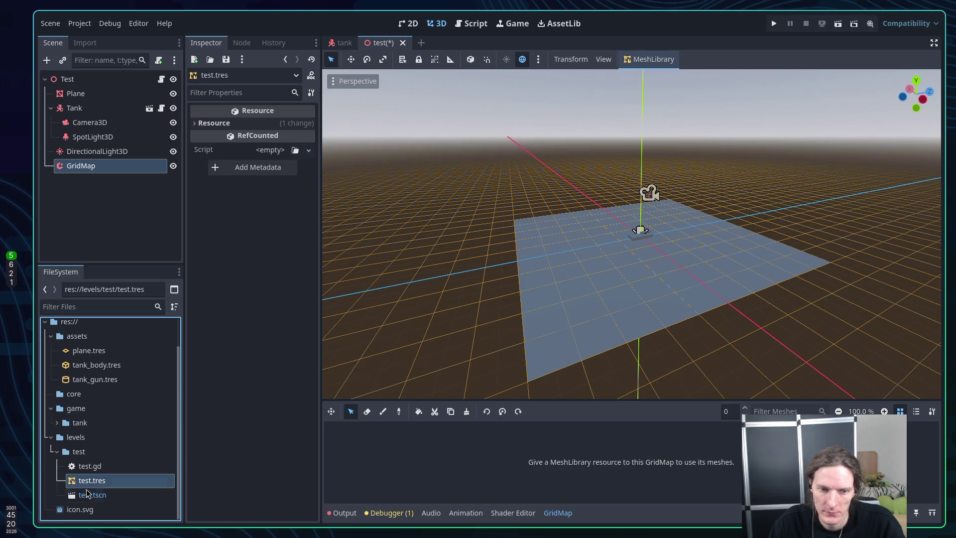
left_click(87, 495)
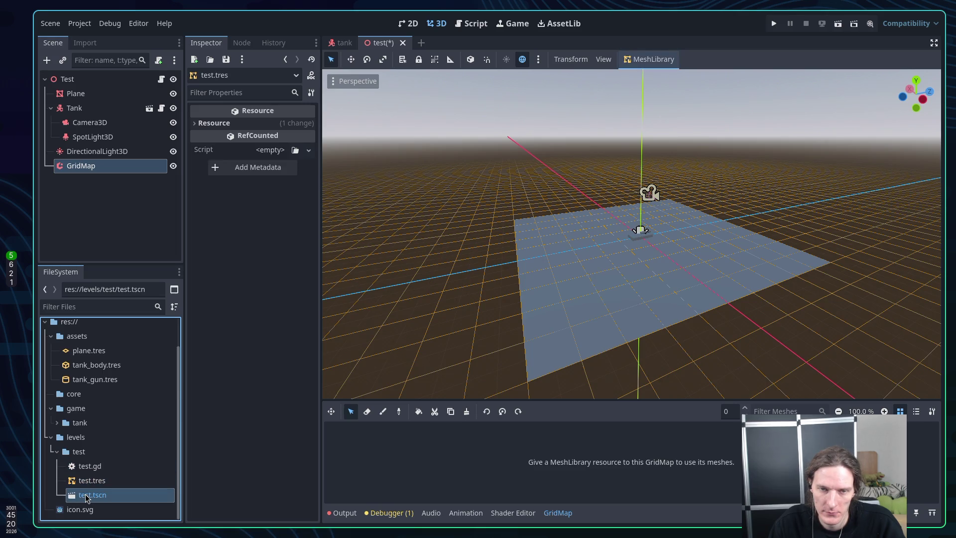
Select the GridMap node and drag test.tres into its Mesh Library slot
left_click(78, 166)
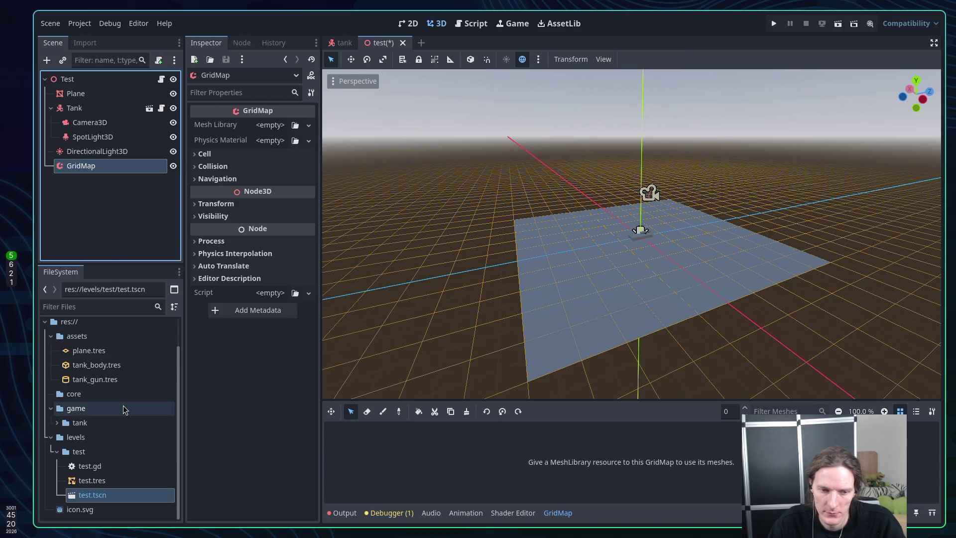
left_click(103, 482)
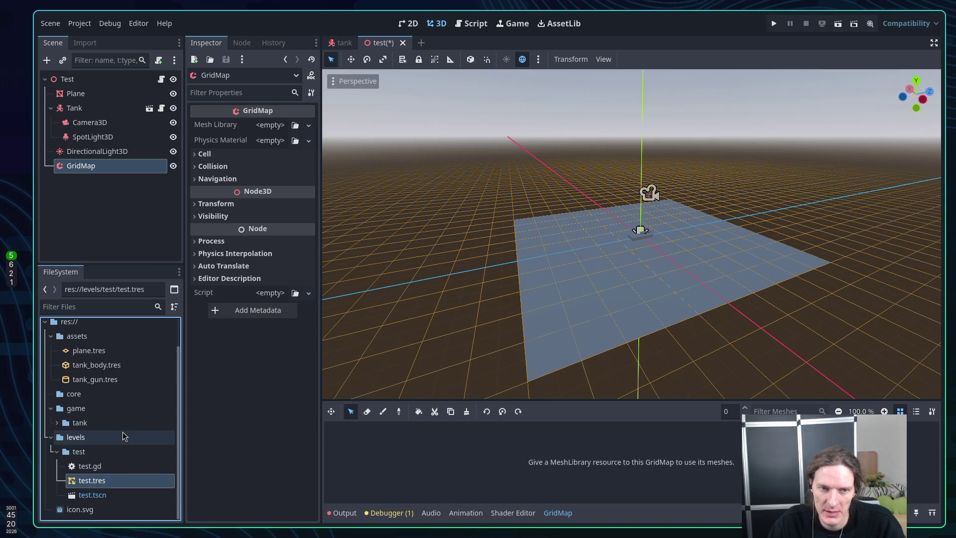
left_click(92, 171)
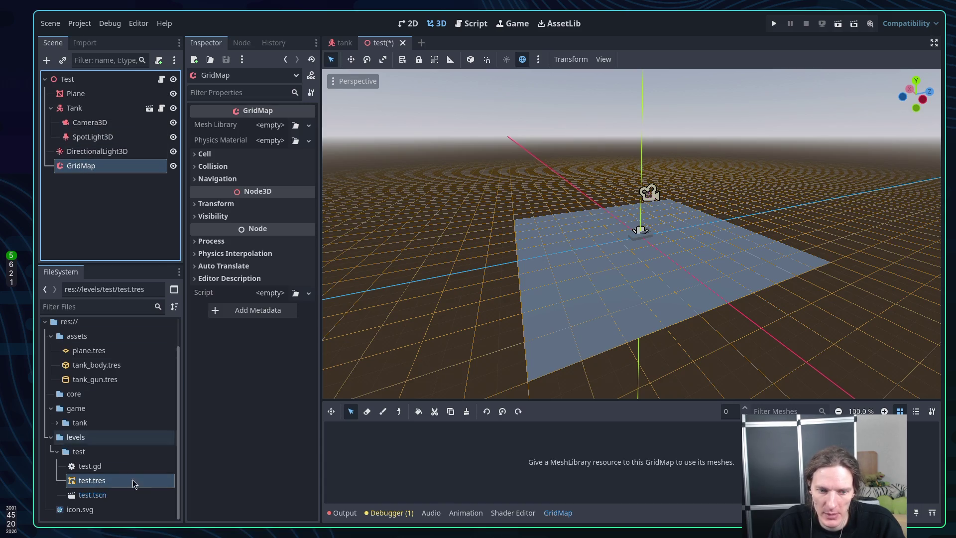
left_click_drag(119, 481, 272, 127)
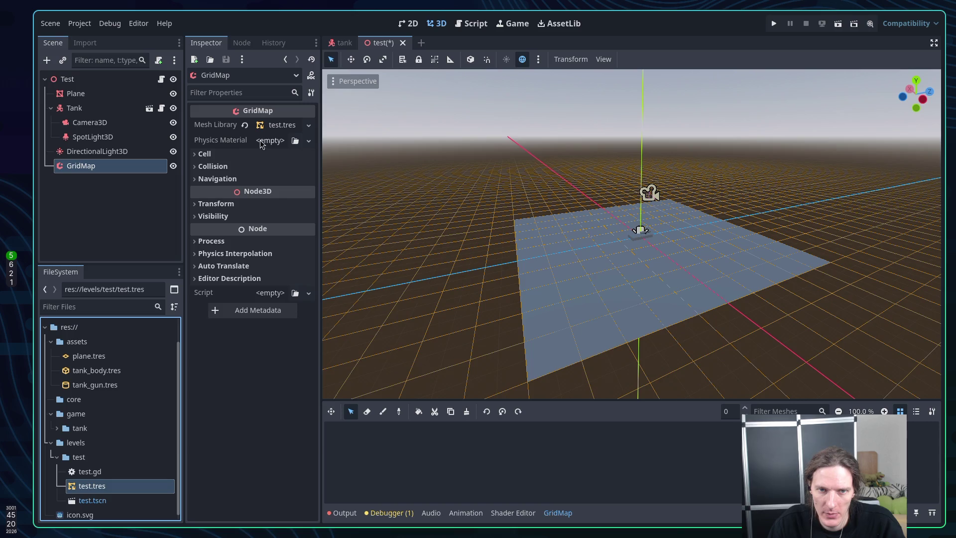
Check the GridMap's collision settings, reselect the GridMap node, and save the test scene
left_click(213, 166)
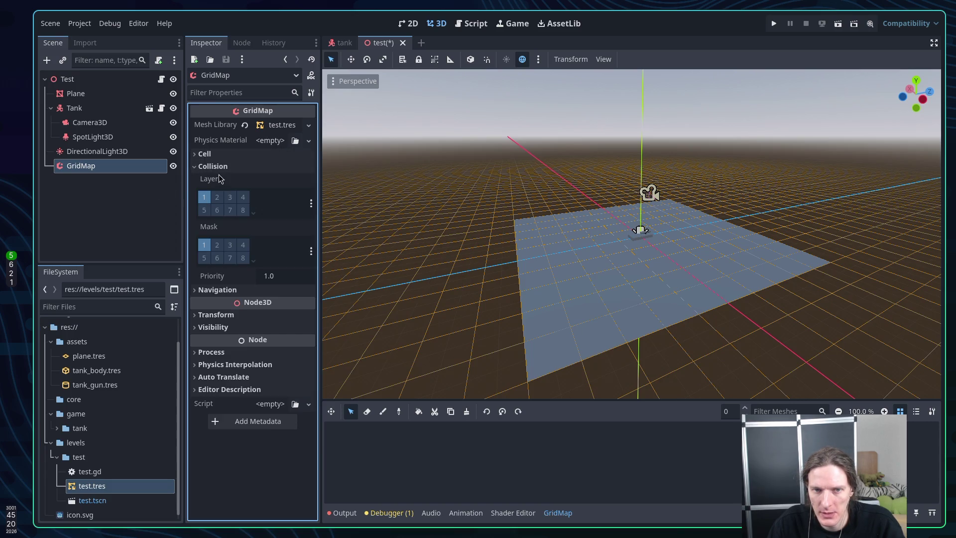
left_click(199, 168)
left_click(128, 200)
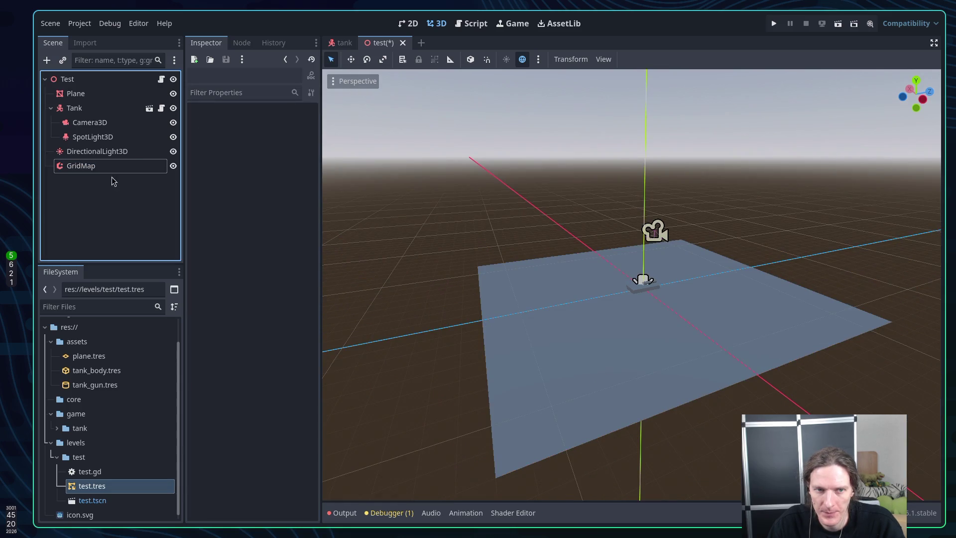
left_click(105, 169)
key("ctrl+s")
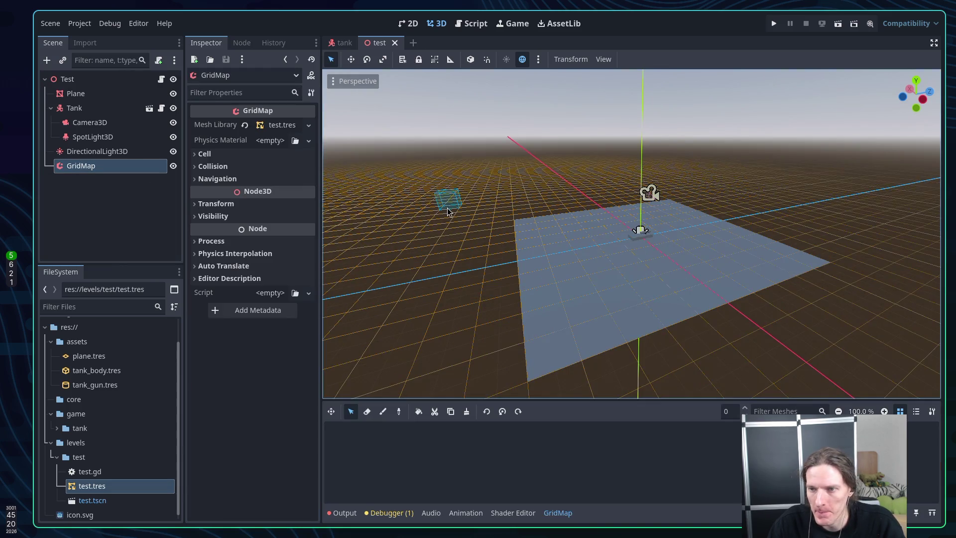
Zoom in and orbit the viewport to look down at the ground
scroll(710, 268, "up", 3)
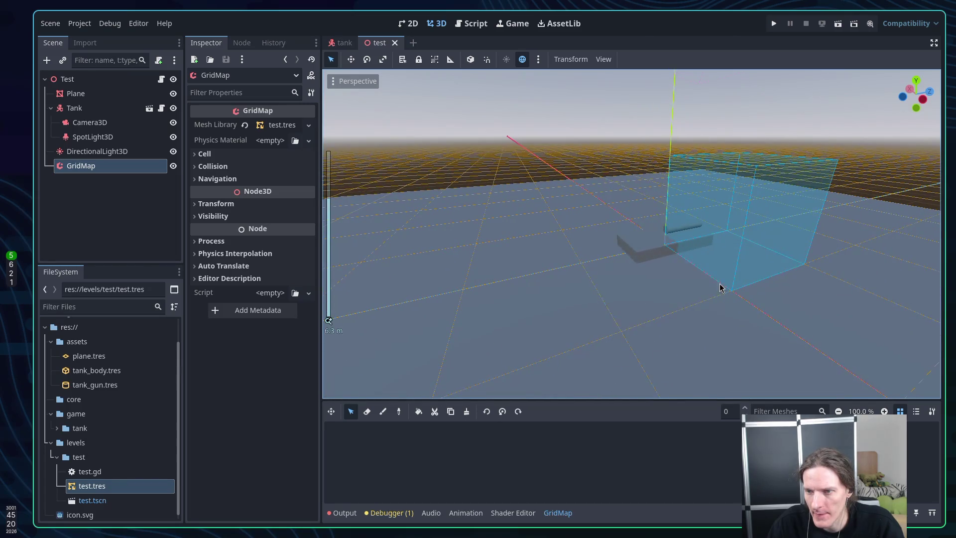
scroll(718, 283, "up", 5)
scroll(711, 317, "up", 3)
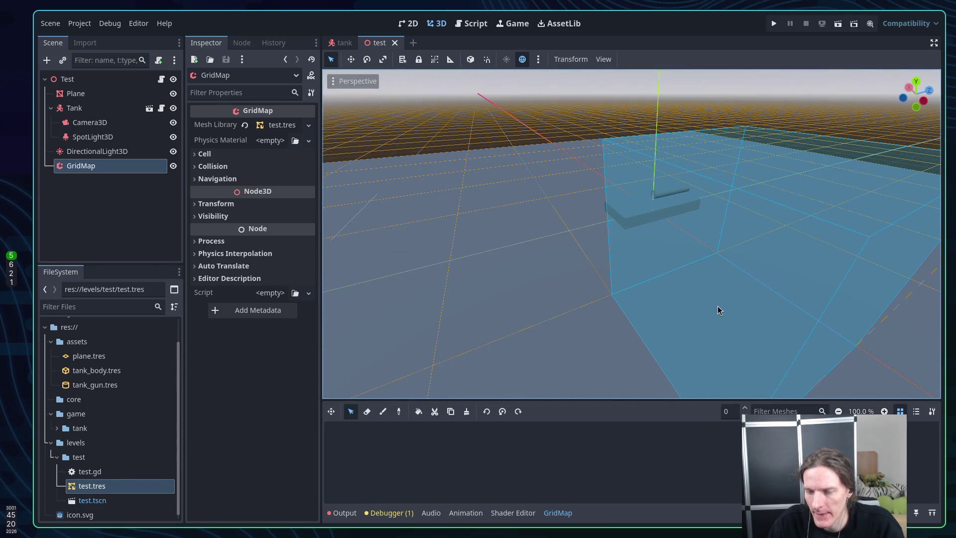
mouse_move(711, 291)
left_mouse_down()
mouse_move(663, 234)
mouse_move(493, 207)
left_mouse_up()
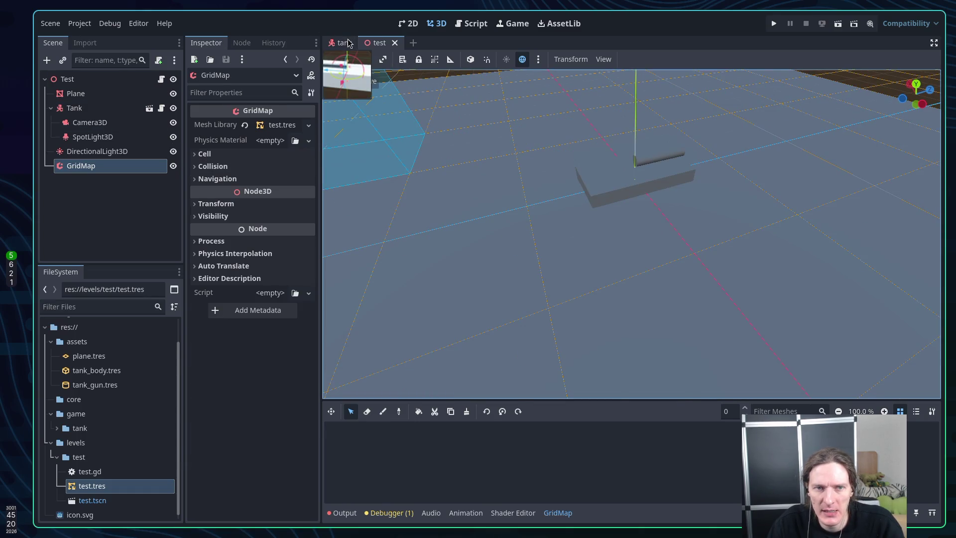
In the tank scene, cancel the pending move so the tank returns to its original height
left_click(343, 42)
mouse_move(535, 244)
left_mouse_down()
mouse_move(597, 209)
mouse_move(602, 219)
mouse_move(633, 218)
left_mouse_up()
right_click(632, 209)
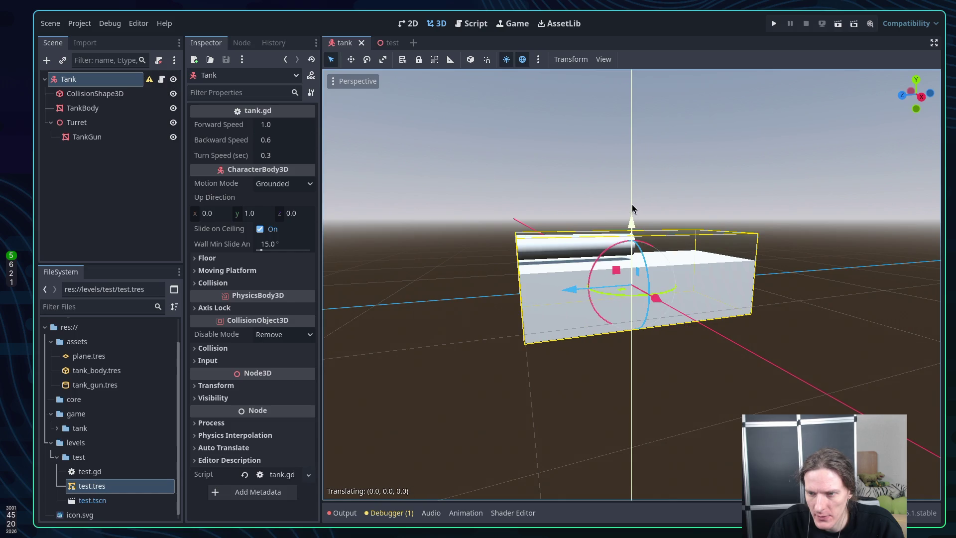
left_click_drag(536, 237, 597, 227)
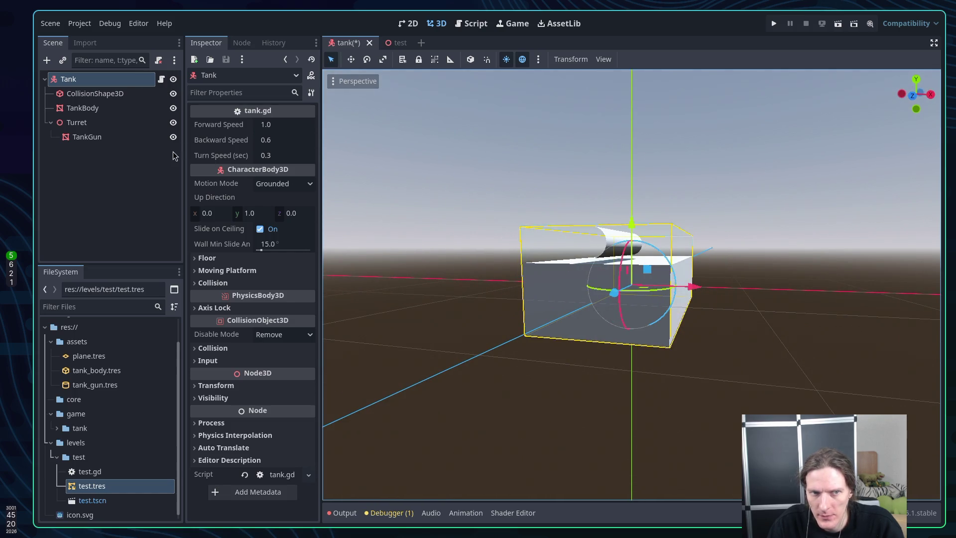
Select TankBody, Turret and CollisionShape3D together and turn on move snapping
left_click(93, 111)
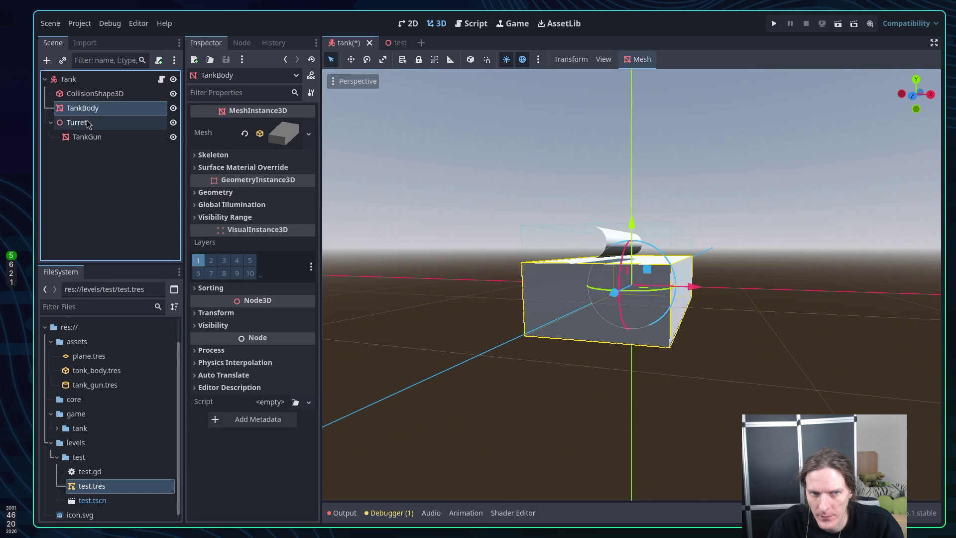
left_click(77, 122, "ctrl")
mouse_move(632, 184)
left_mouse_down()
mouse_move(635, 173)
mouse_move(568, 177)
mouse_move(626, 200)
mouse_move(632, 134)
mouse_move(630, 170)
left_mouse_up()
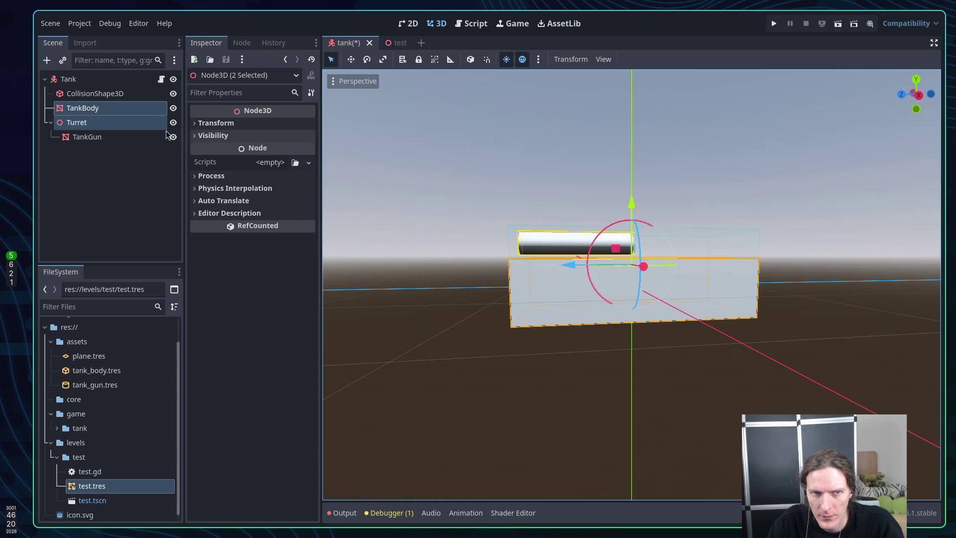
left_click(87, 94, "ctrl")
mouse_move(524, 136)
left_mouse_down()
mouse_move(443, 134)
mouse_move(358, 149)
mouse_move(433, 166)
mouse_move(492, 100)
left_mouse_up()
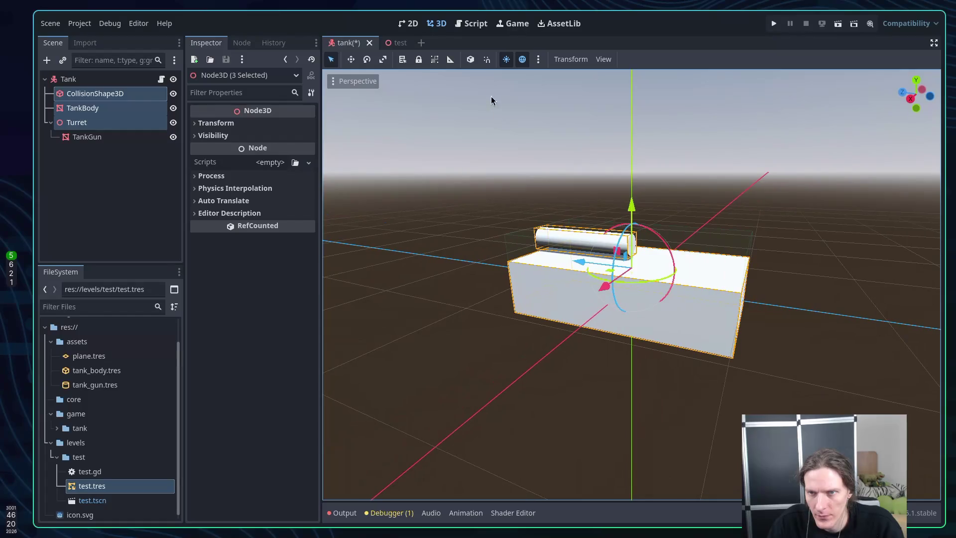
left_click(487, 59)
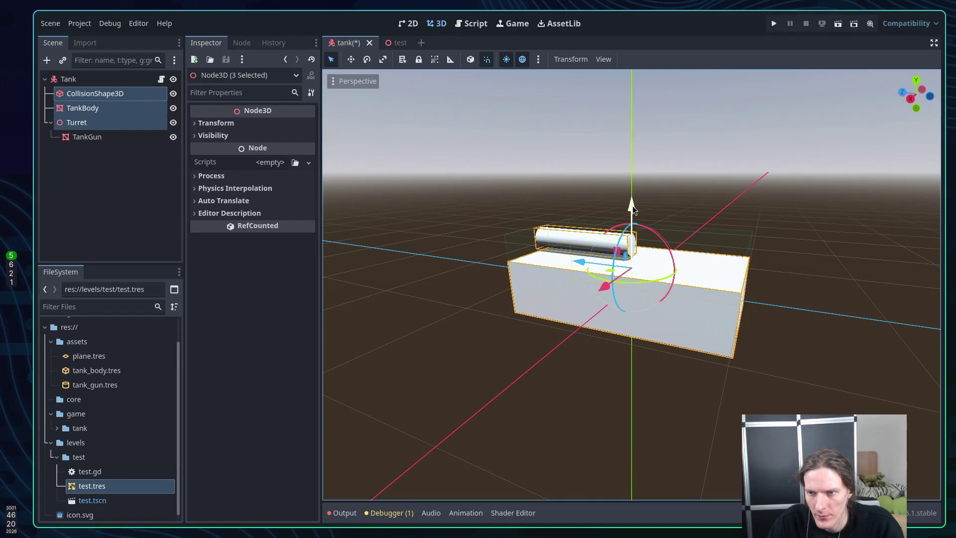
Raise the selected tank parts 0.1 on Y, save the tank, and return to the test scene
left_click_drag(633, 162, 631, 103)
mouse_move(625, 155)
left_mouse_down()
mouse_move(626, 167)
mouse_move(622, 94)
mouse_move(618, 172)
mouse_move(621, 107)
mouse_move(616, 156)
left_mouse_up()
mouse_move(846, 303)
left_mouse_down()
mouse_move(737, 263)
mouse_move(662, 202)
left_mouse_up()
mouse_move(631, 164)
left_mouse_down()
mouse_move(576, 352)
mouse_move(626, 333)
mouse_move(685, 354)
mouse_move(677, 255)
left_mouse_up()
left_click_drag(629, 185, 629, 177)
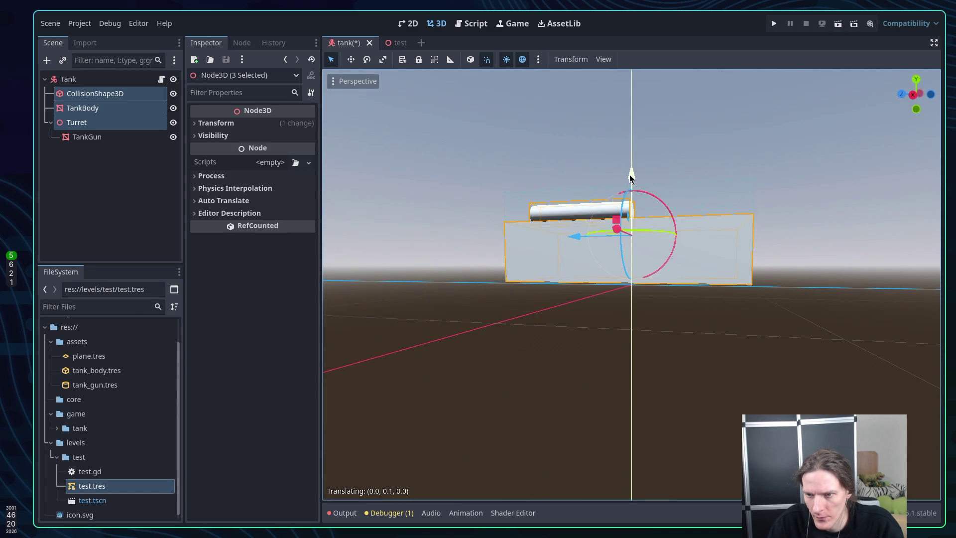
mouse_move(488, 384)
left_mouse_down()
mouse_move(641, 414)
mouse_move(647, 426)
mouse_move(539, 417)
mouse_move(542, 396)
mouse_move(584, 362)
mouse_move(673, 413)
mouse_move(584, 430)
mouse_move(563, 416)
left_mouse_up()
key("ctrl+s")
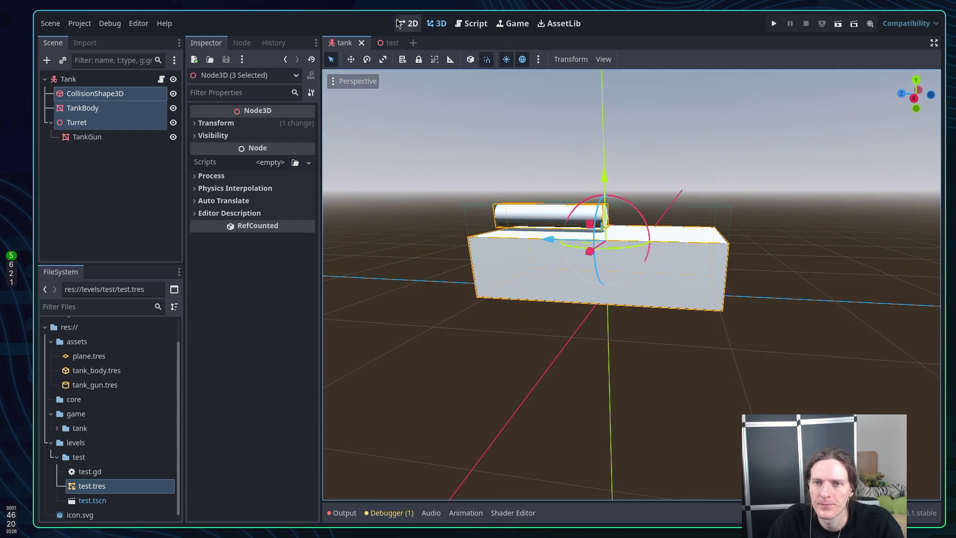
left_click(390, 43)
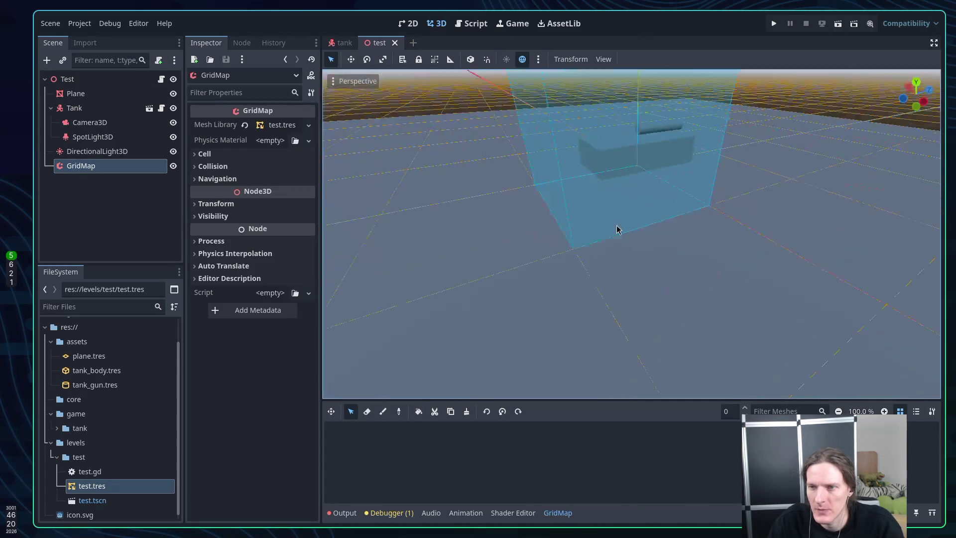